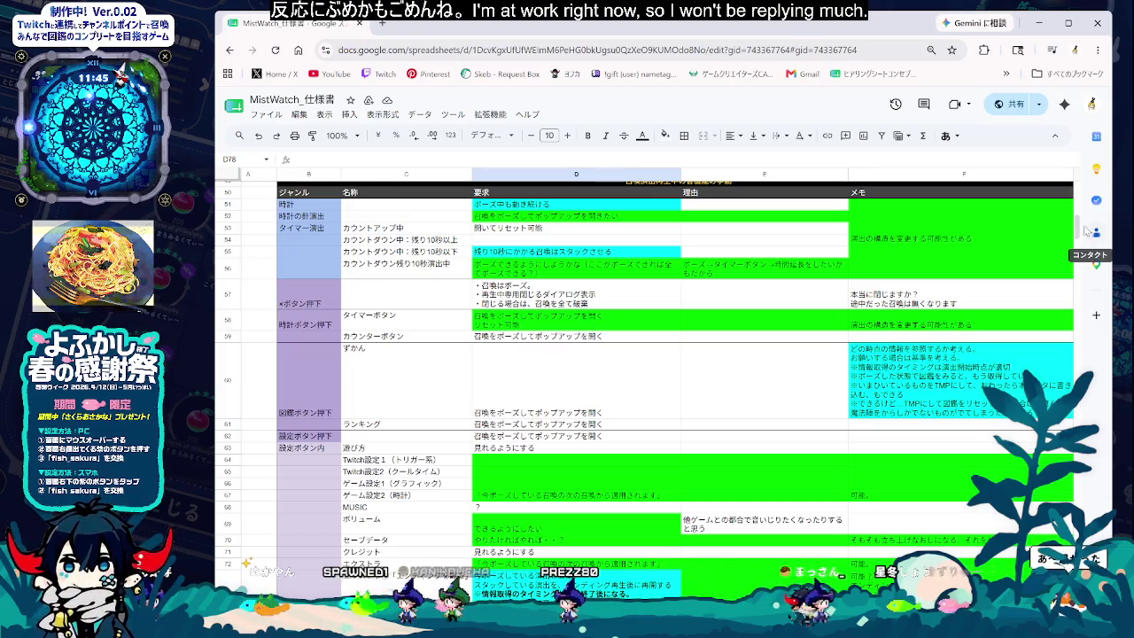
- Scroll the spec table and narrow the browser window slightly
scroll(1077, 228, "up", 2)
scroll(1077, 227, "down", 2)
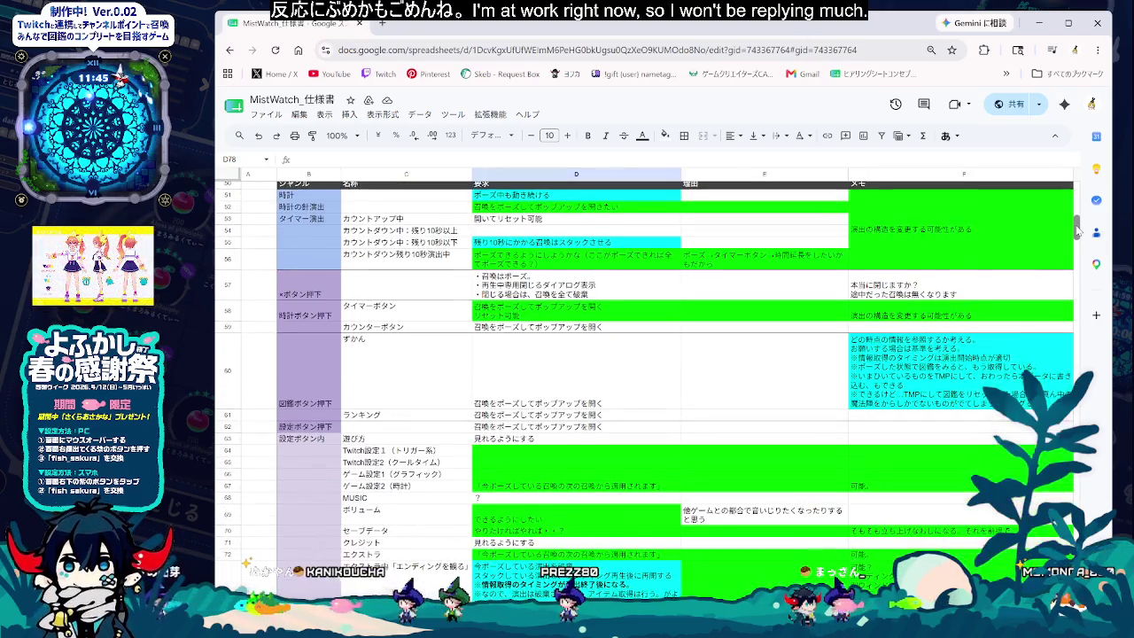
scroll(1077, 228, "up", 1)
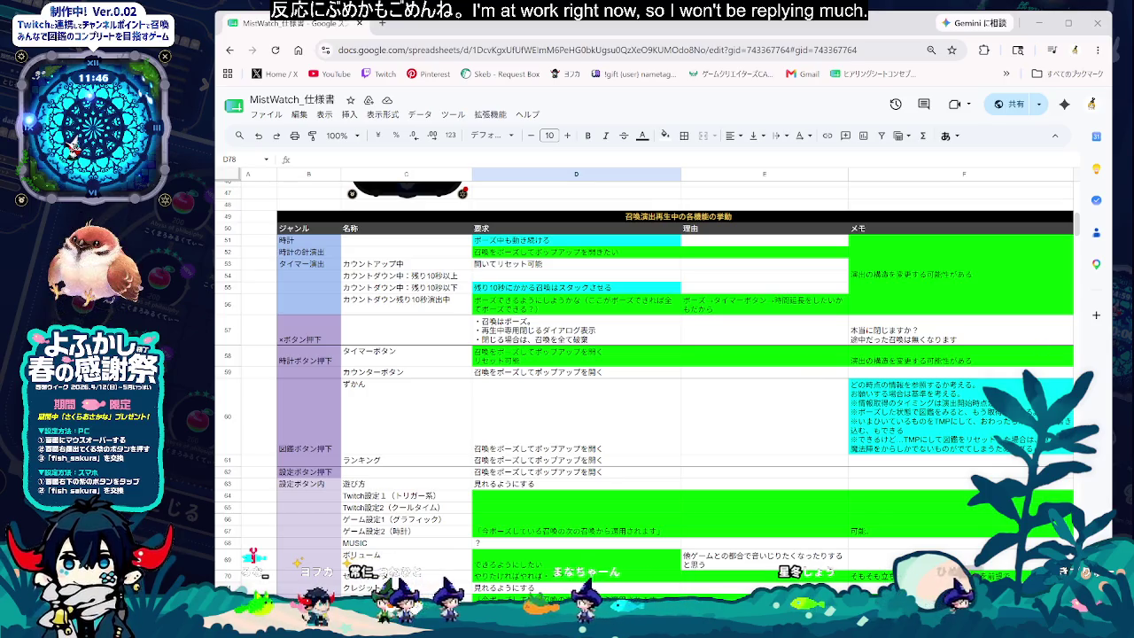
left_click_drag(1112, 364, 1107, 364)
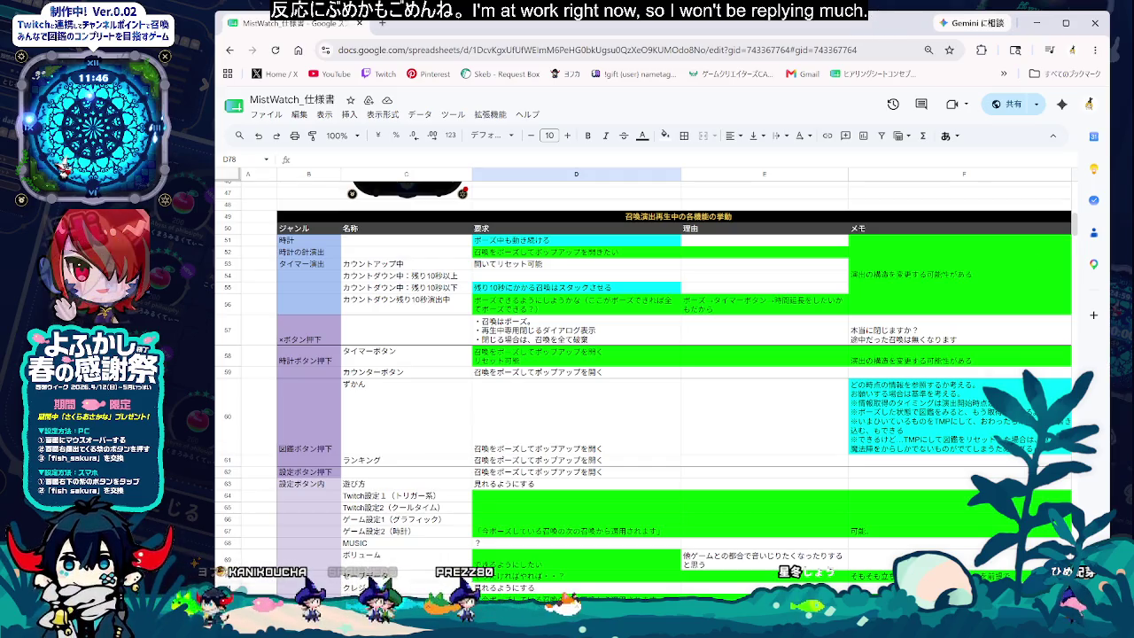
left_click_drag(1104, 142, 1102, 141)
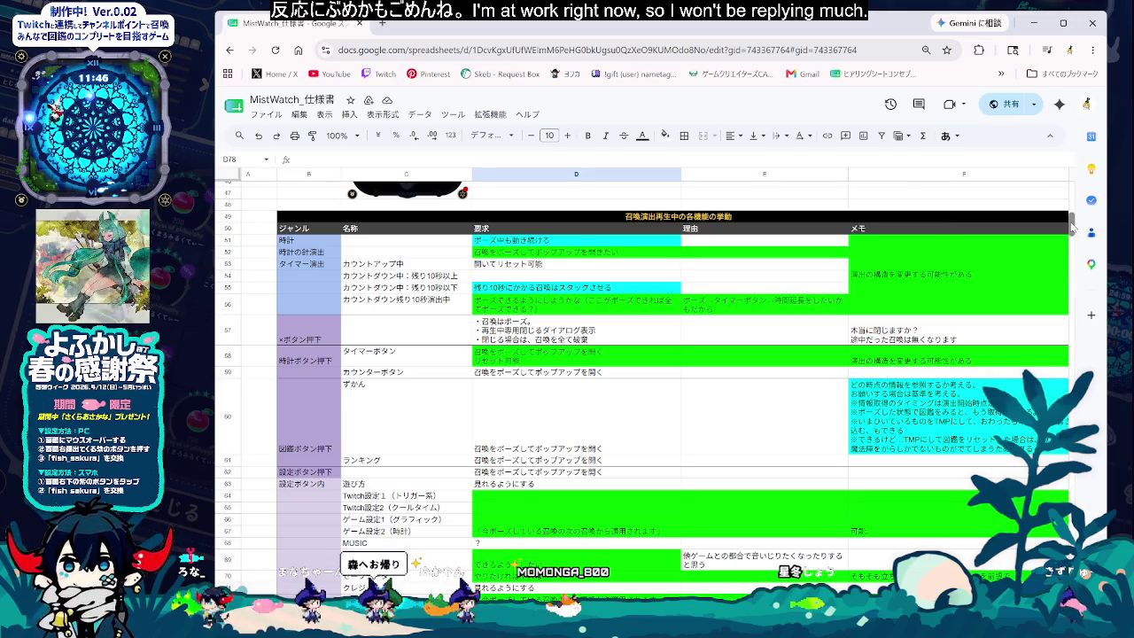
scroll(1071, 227, "up", 2)
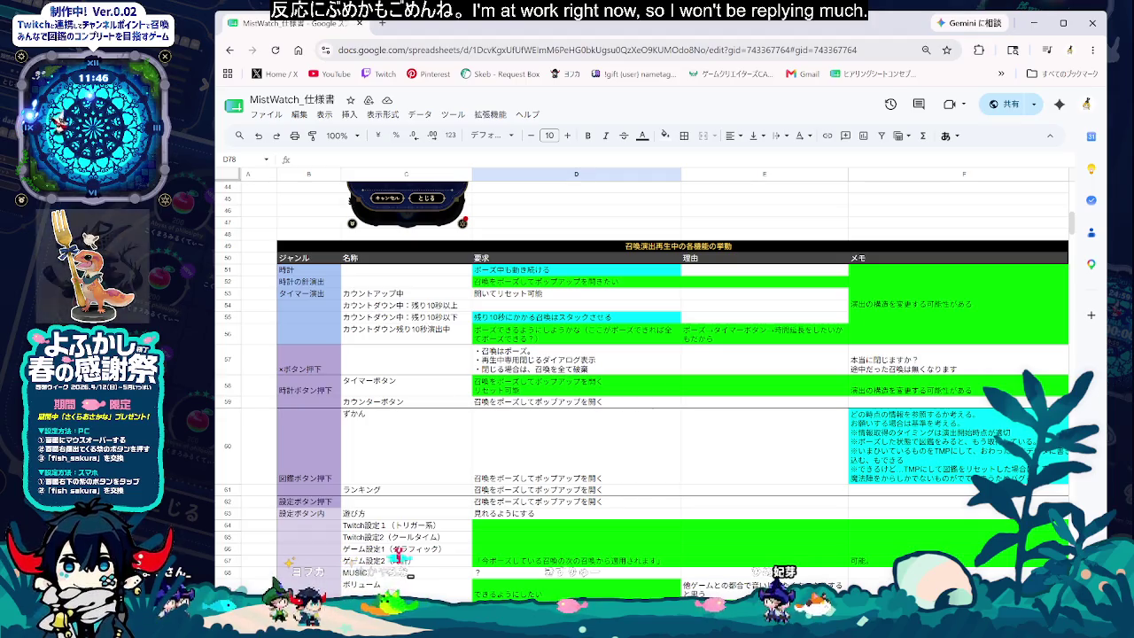
- Inspect reason cell E60 and the 可能？ memo in F73, then click an empty cell below the table
left_click(763, 446)
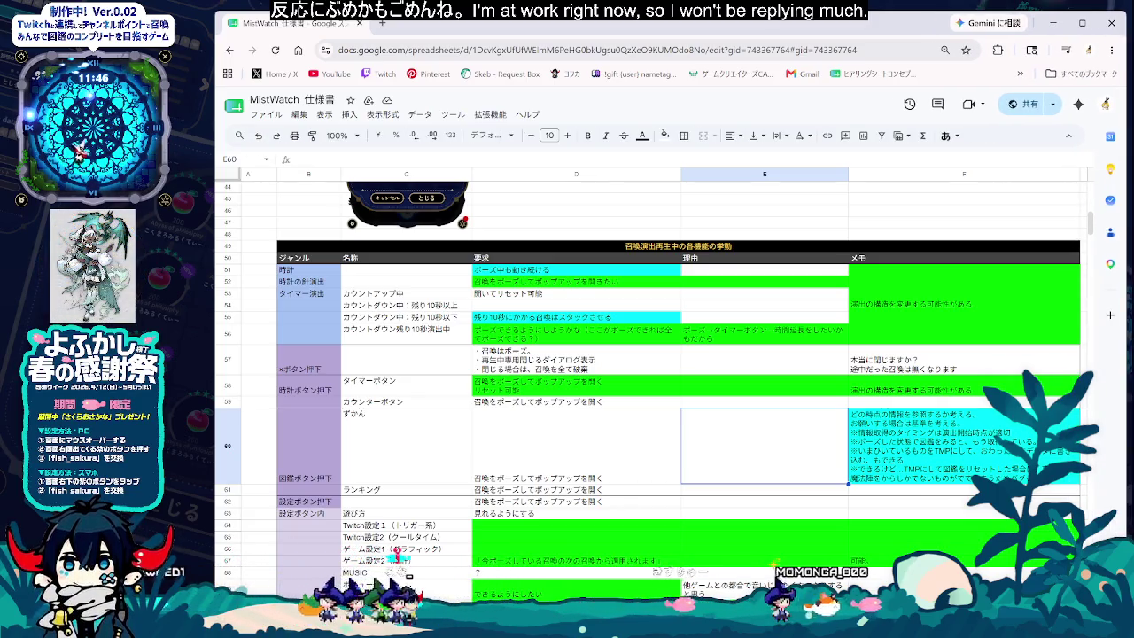
left_click(964, 630)
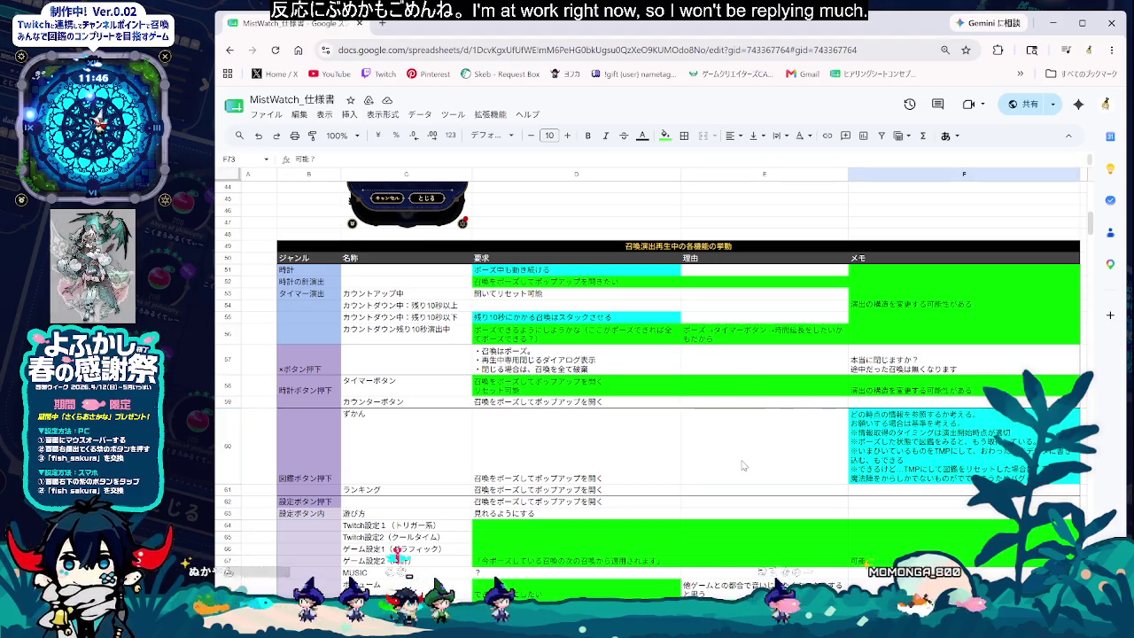
scroll(625, 559, "down", 5)
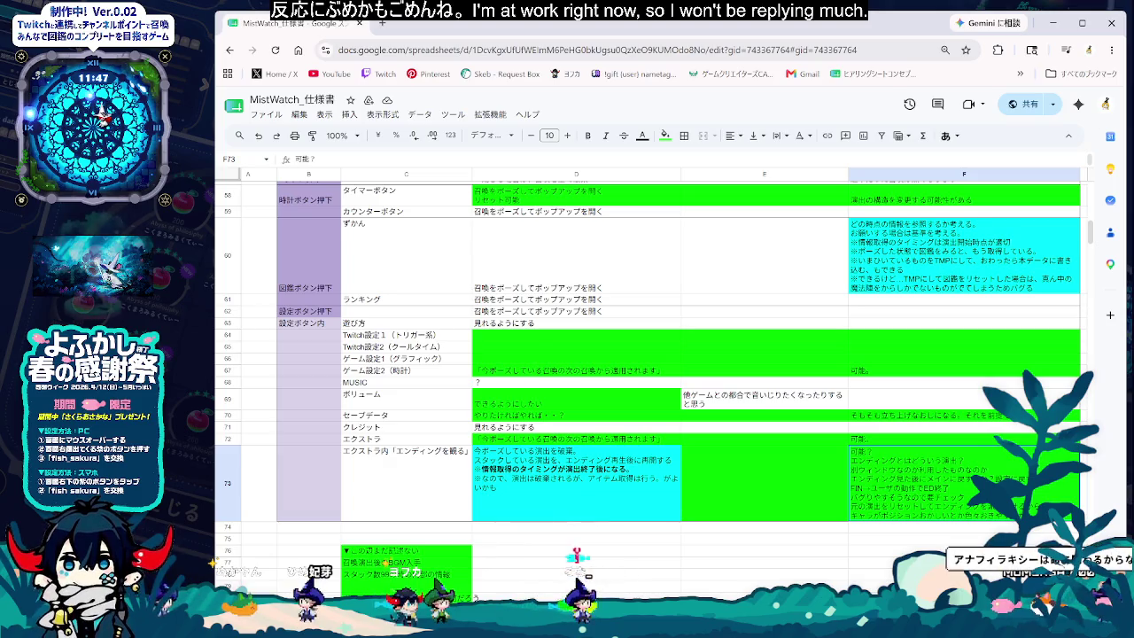
left_click(576, 620)
scroll(646, 355, "up", 2)
scroll(647, 354, "up", 2)
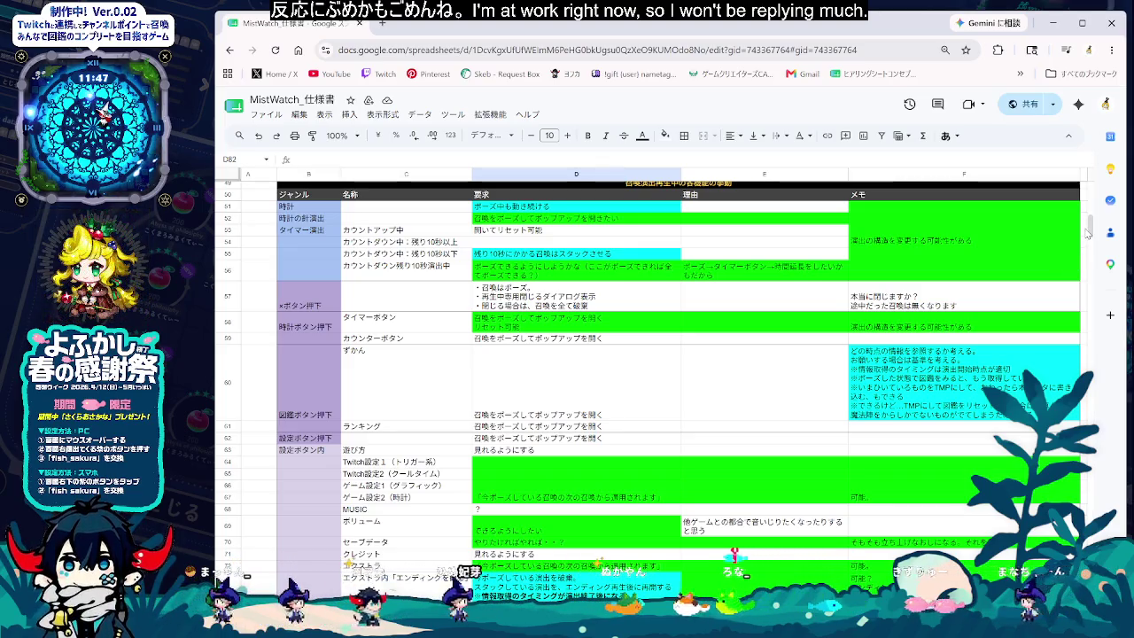
- Widen the browser window, select row 58 and inspect the requirement text in D73
left_click_drag(1120, 232, 1123, 232)
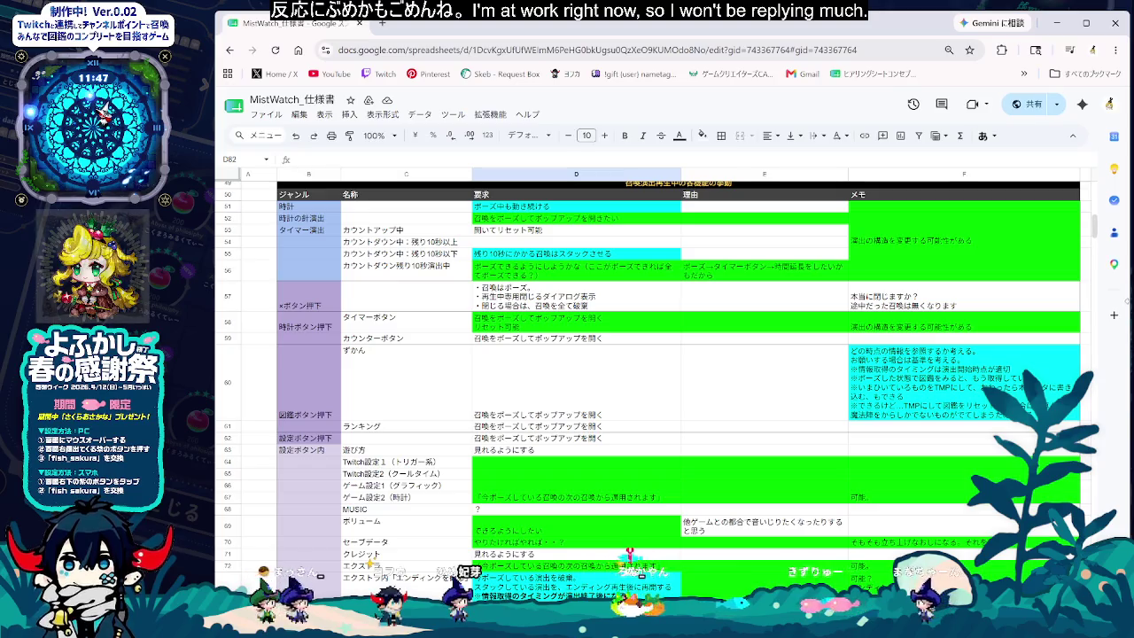
scroll(936, 434, "up", 2)
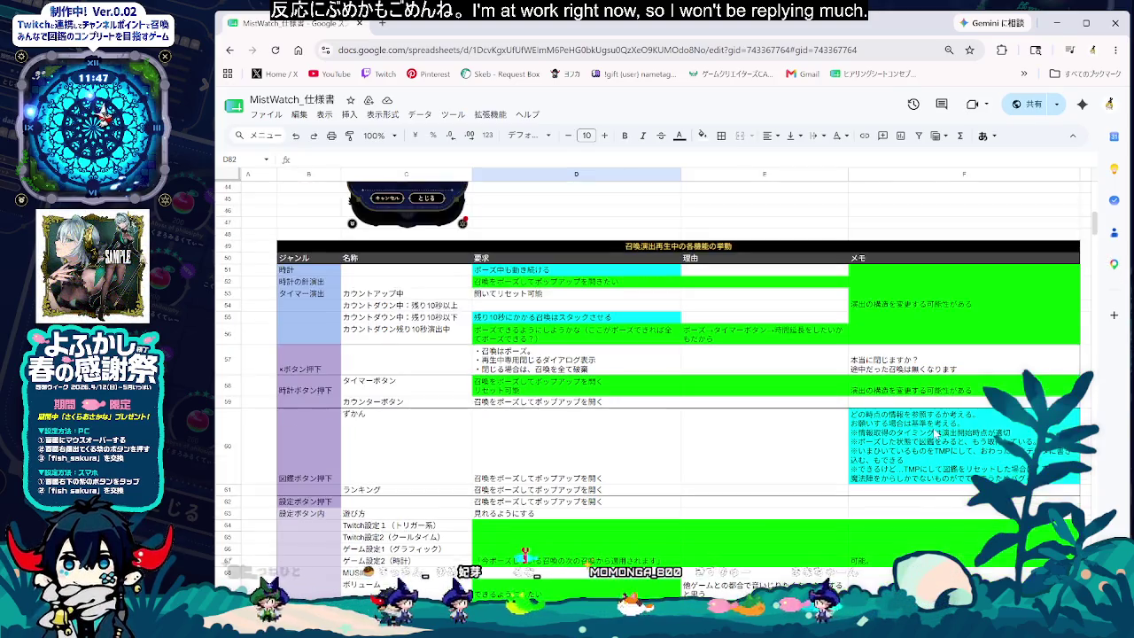
scroll(975, 266, "down", 2)
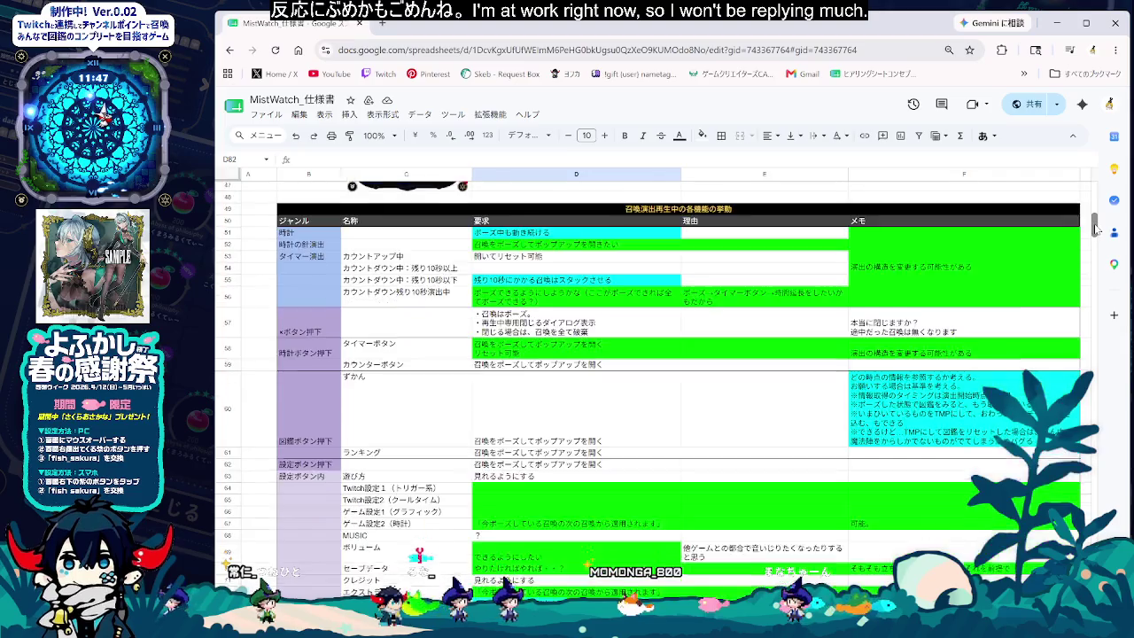
left_click(229, 331)
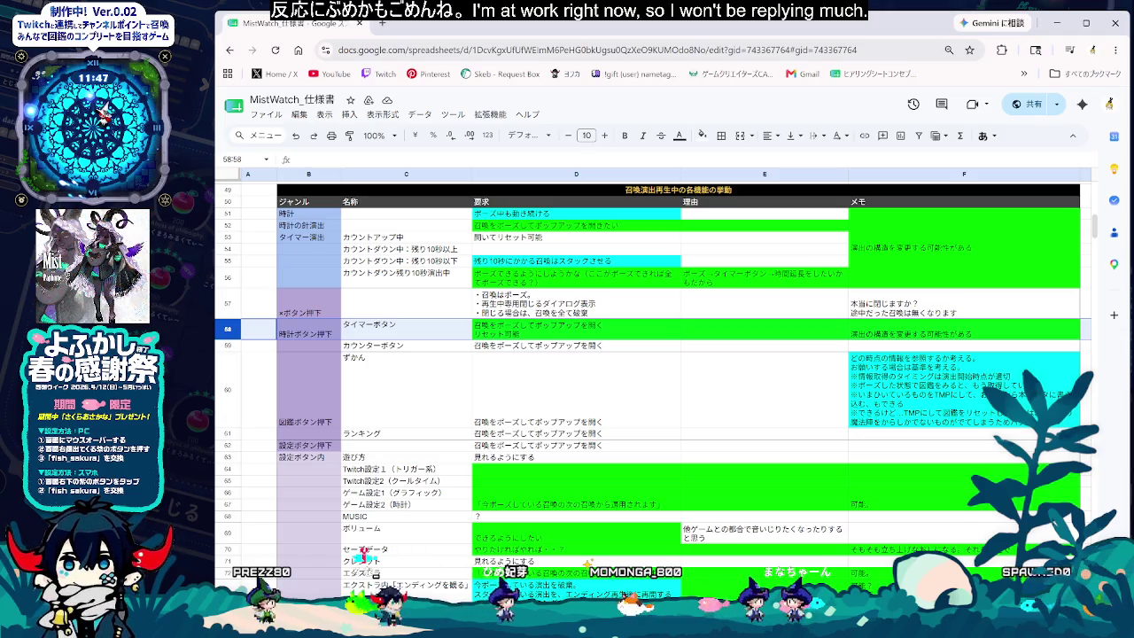
left_click(576, 587)
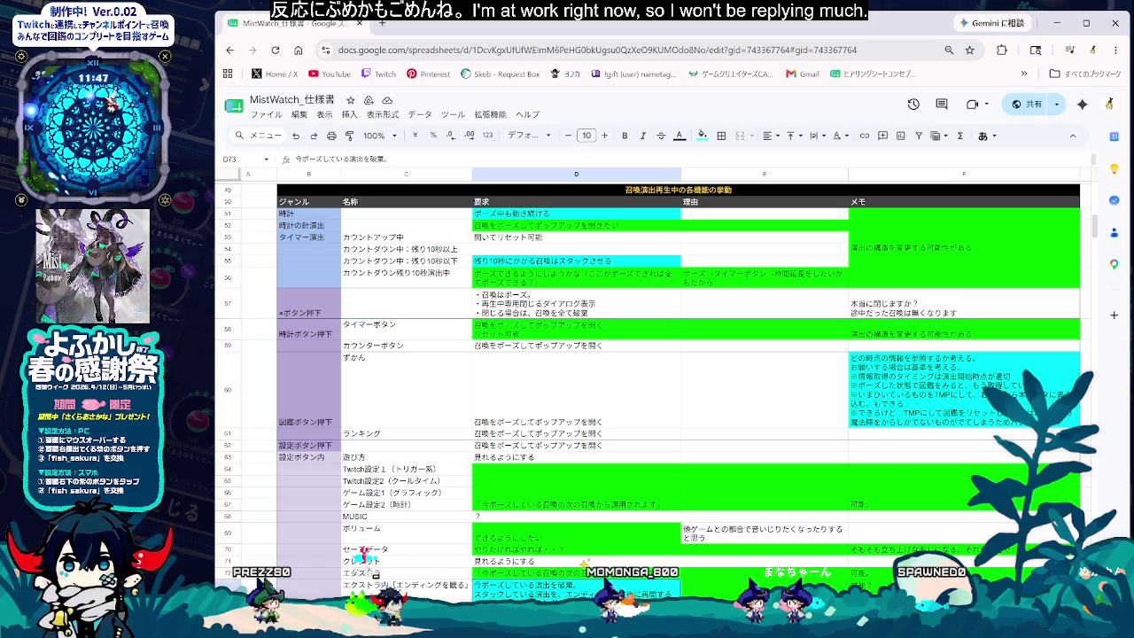
scroll(1095, 232, "down", 4)
scroll(1095, 232, "up", 5)
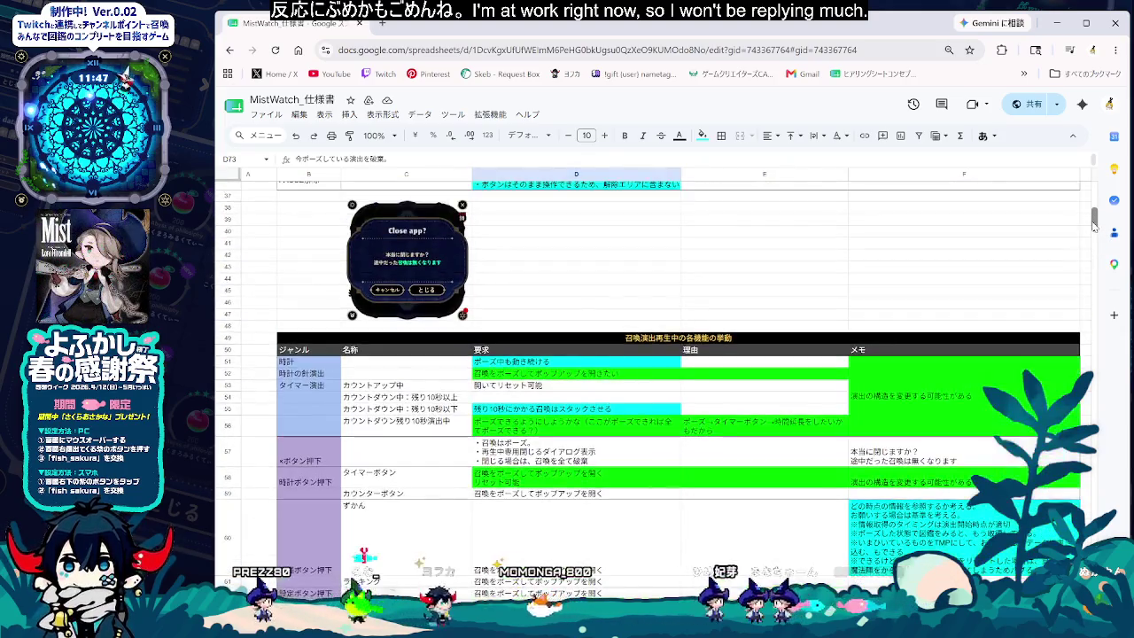
scroll(1095, 234, "down", 2)
scroll(1095, 232, "up", 3)
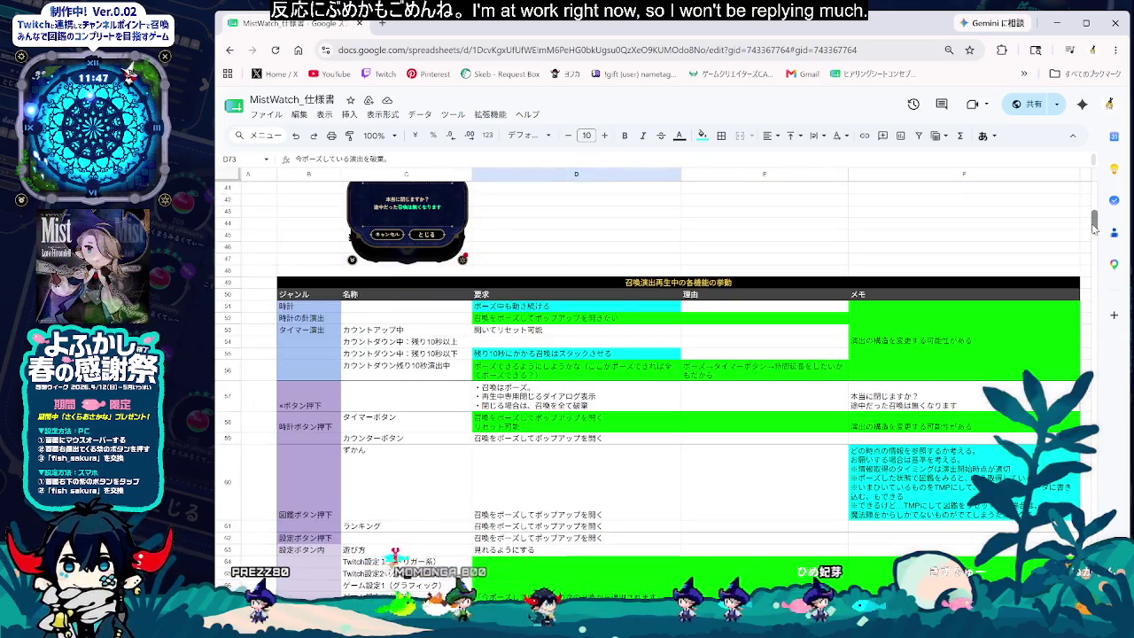
- Select rows 51 and 55, D58 and C65's Twitch設定2, then bring up the game's clock screen
left_click(229, 306)
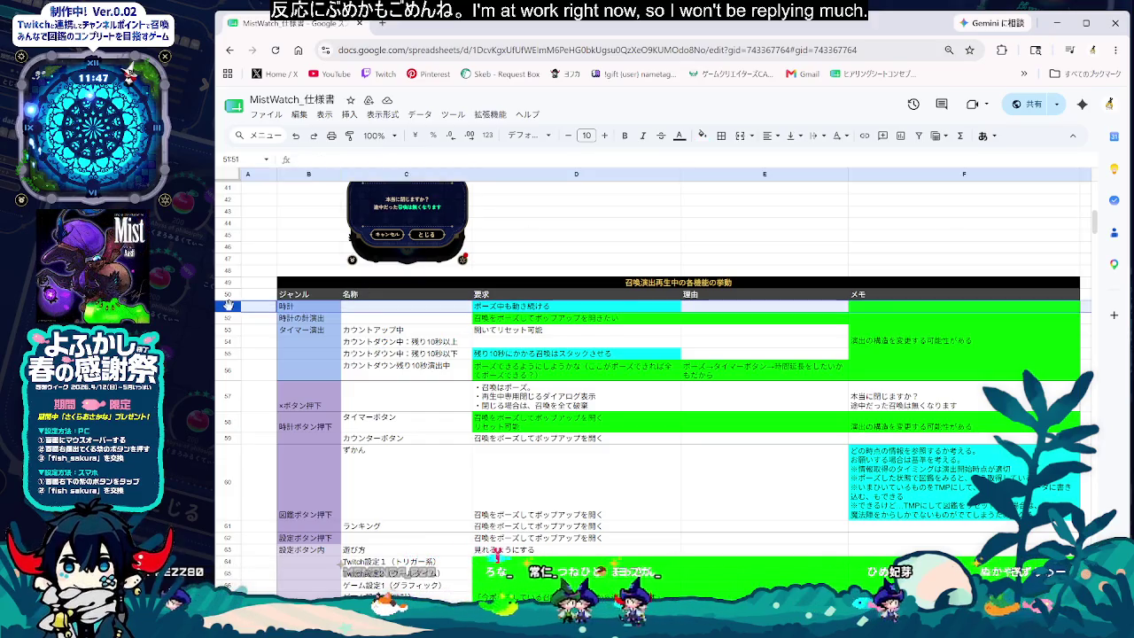
left_click(228, 354)
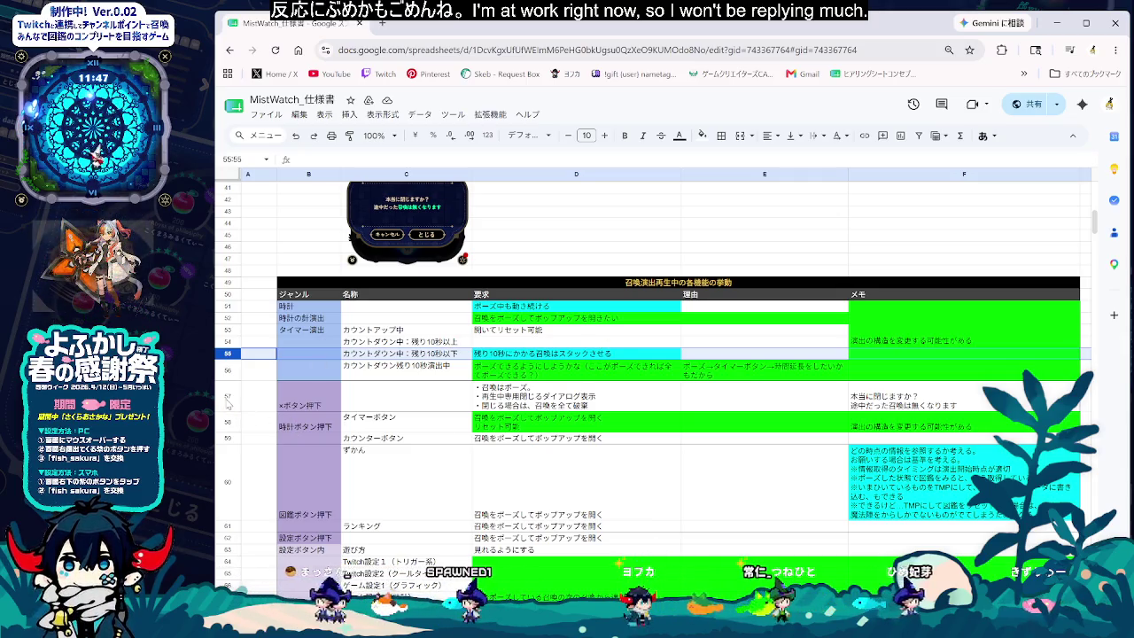
left_click(501, 426)
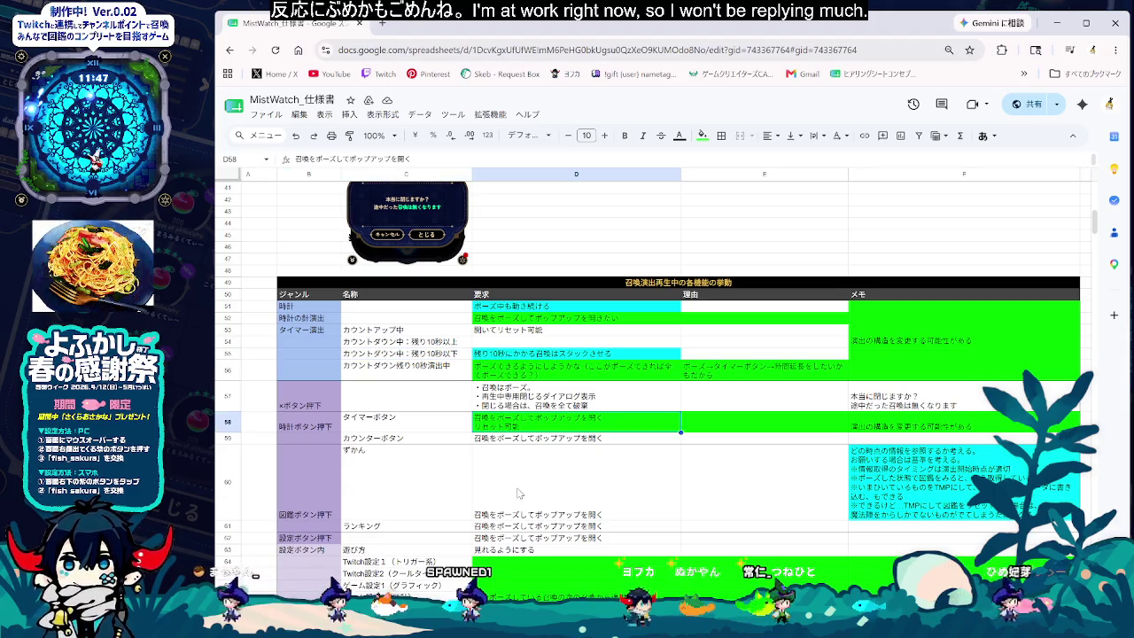
scroll(653, 372, "down", 2)
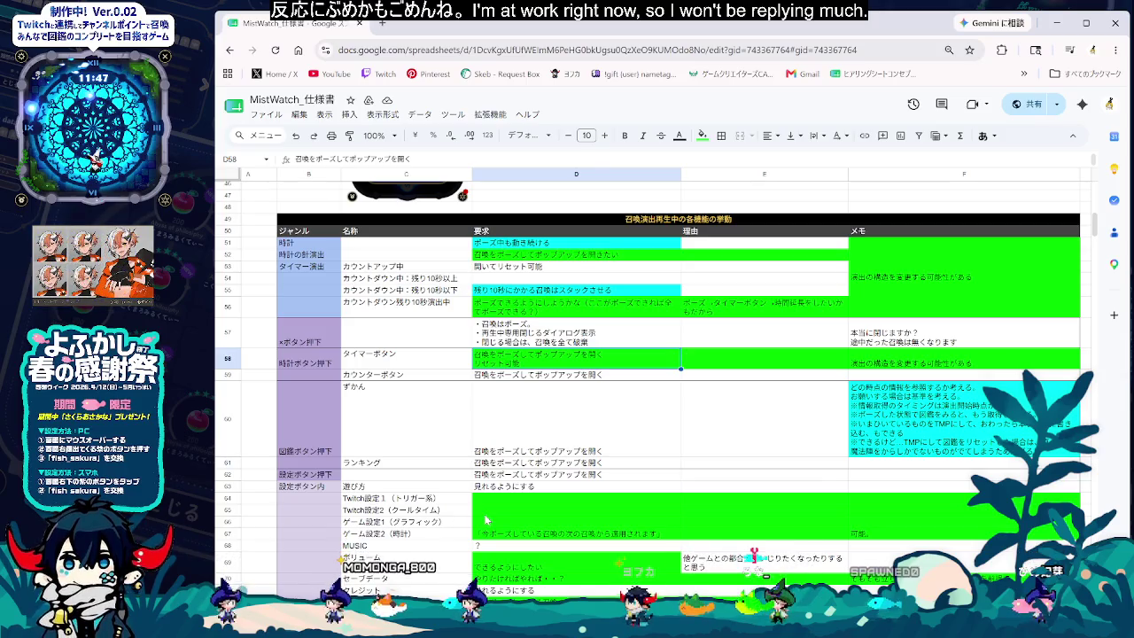
left_click(403, 512)
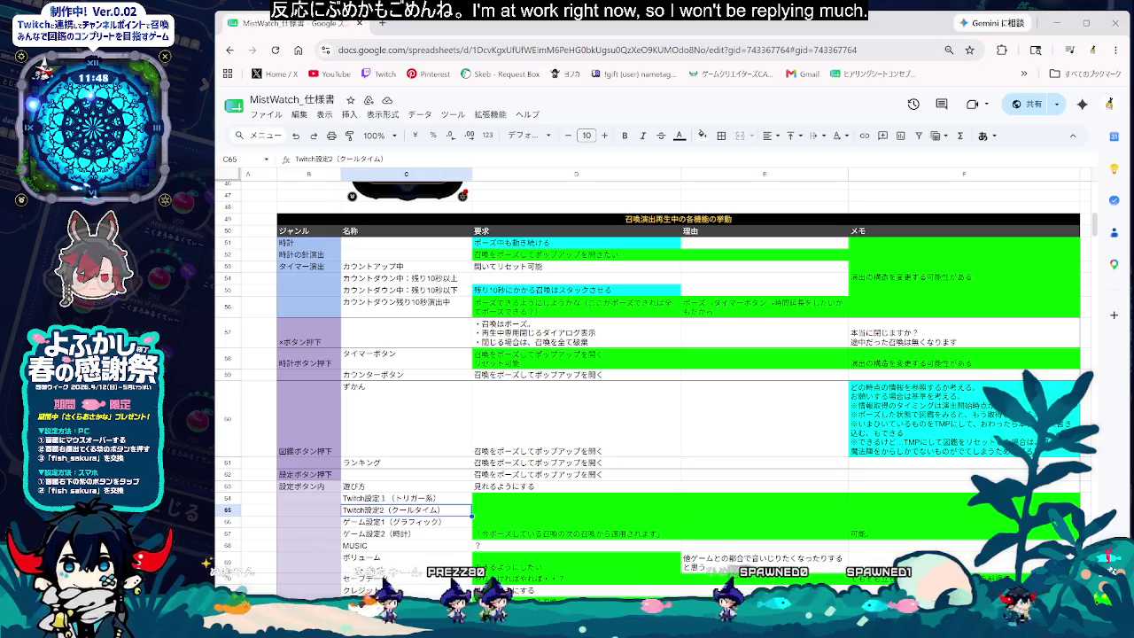
key("alt+Tab")
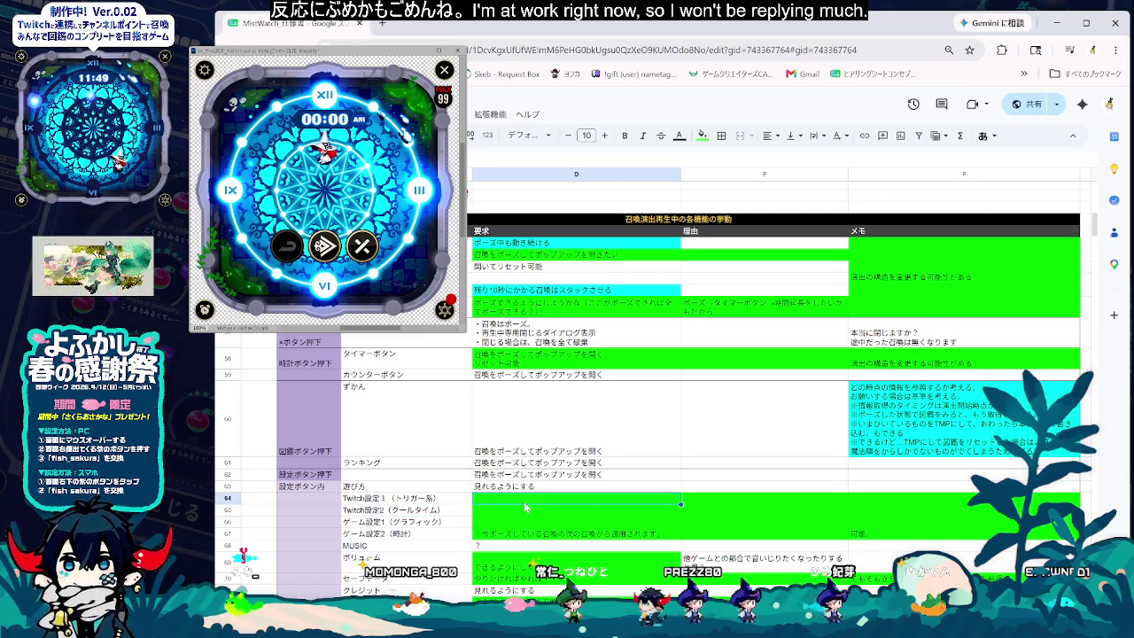
left_click(535, 363)
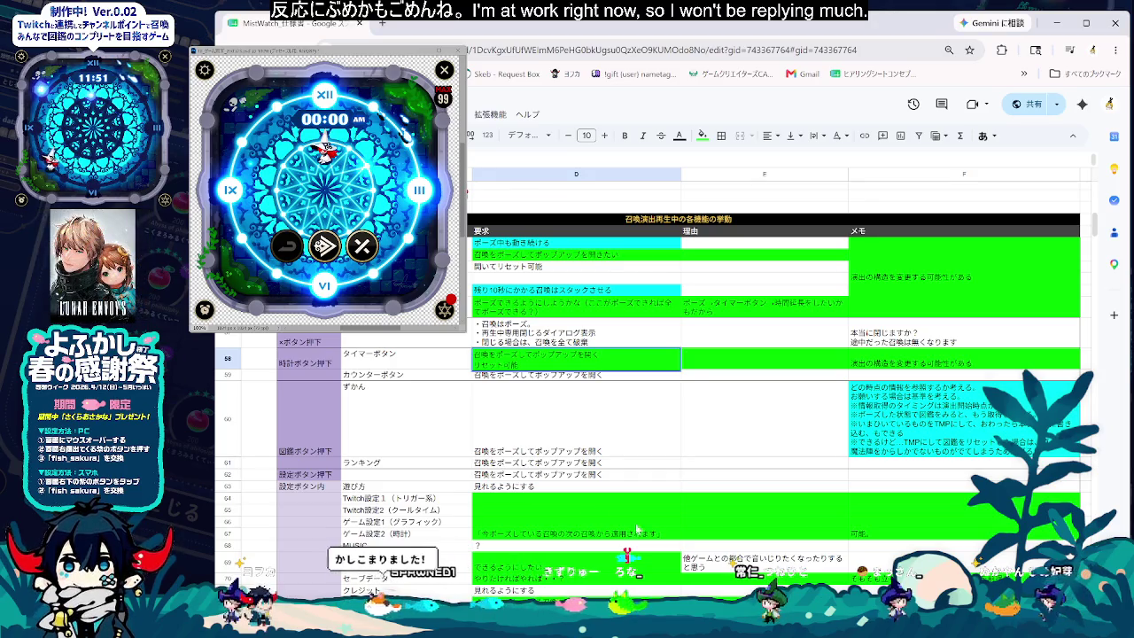
left_click(499, 513)
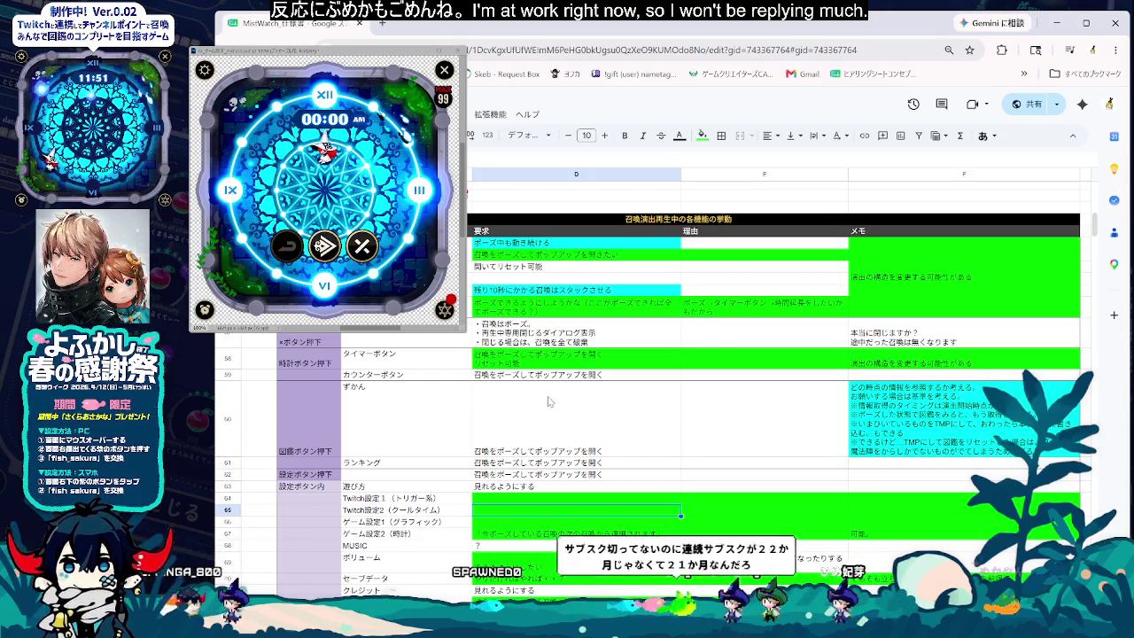
left_click(548, 523)
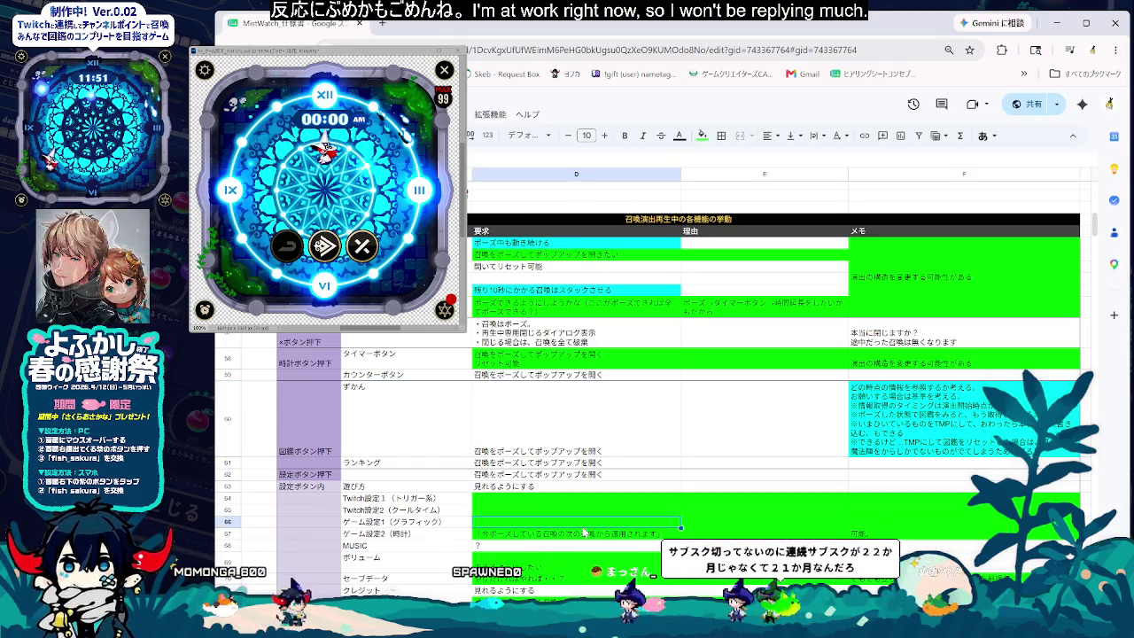
left_click(572, 512)
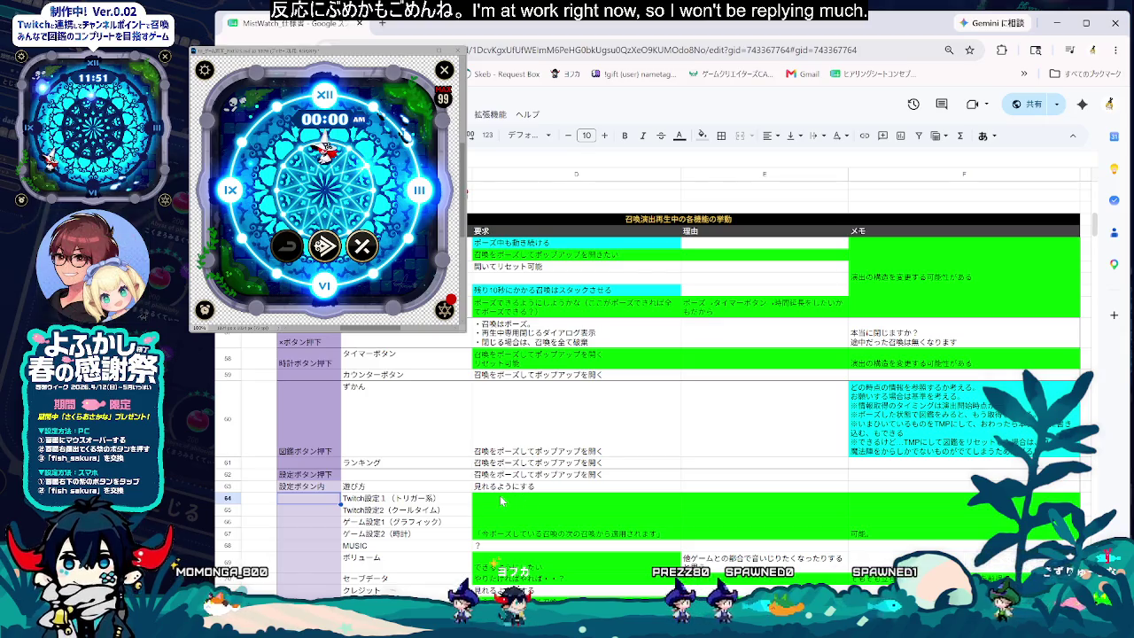
left_click_drag(501, 501, 960, 529)
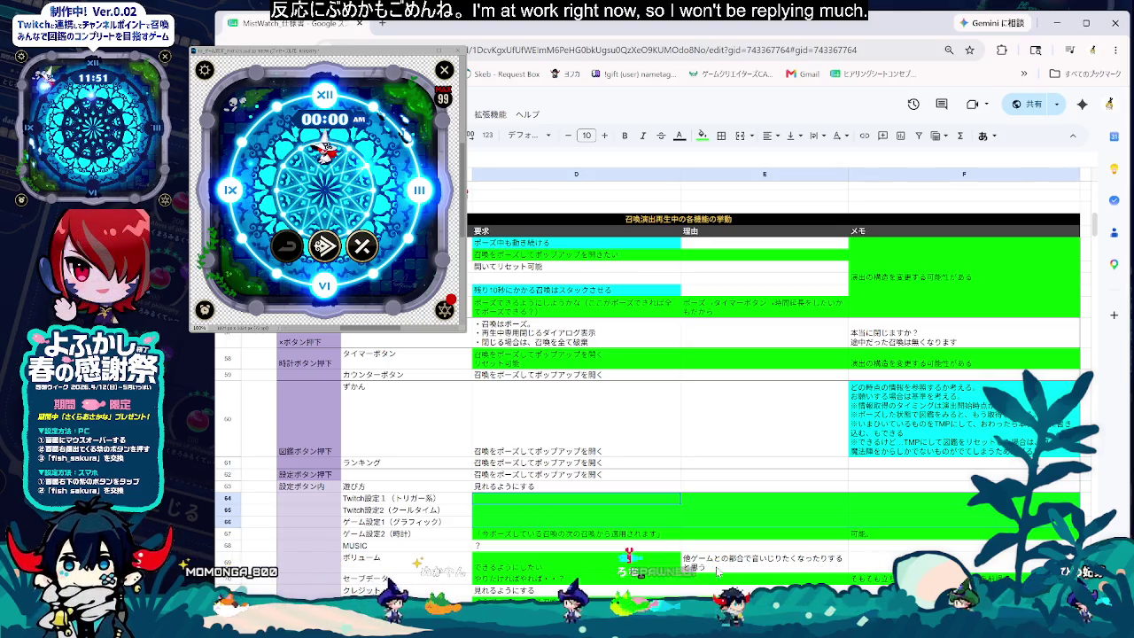
left_click(538, 549)
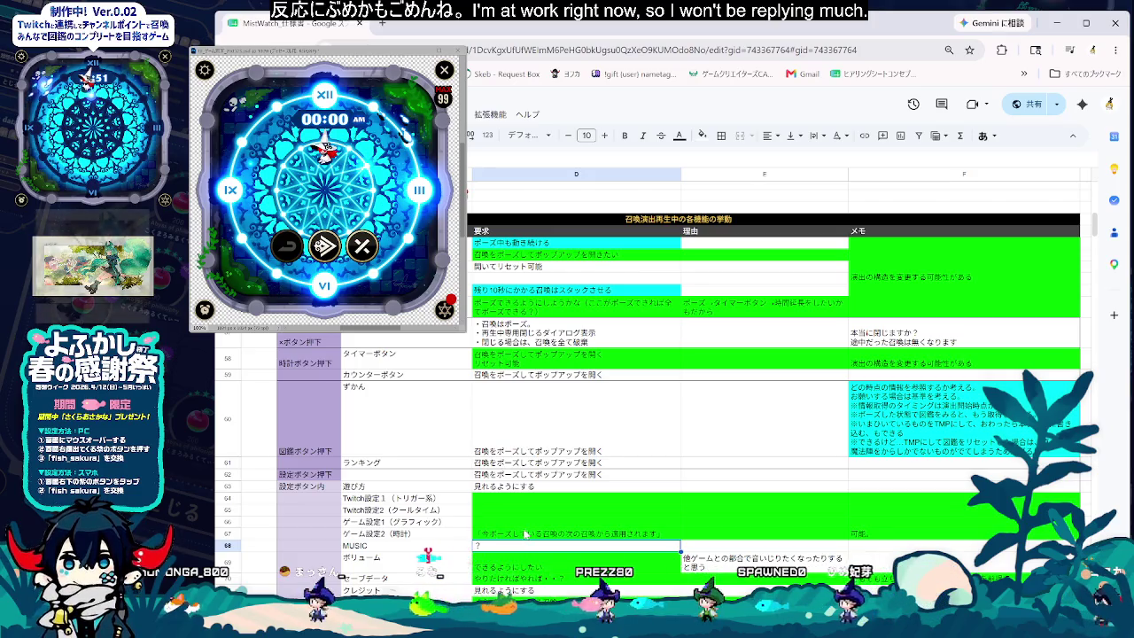
left_click(436, 499)
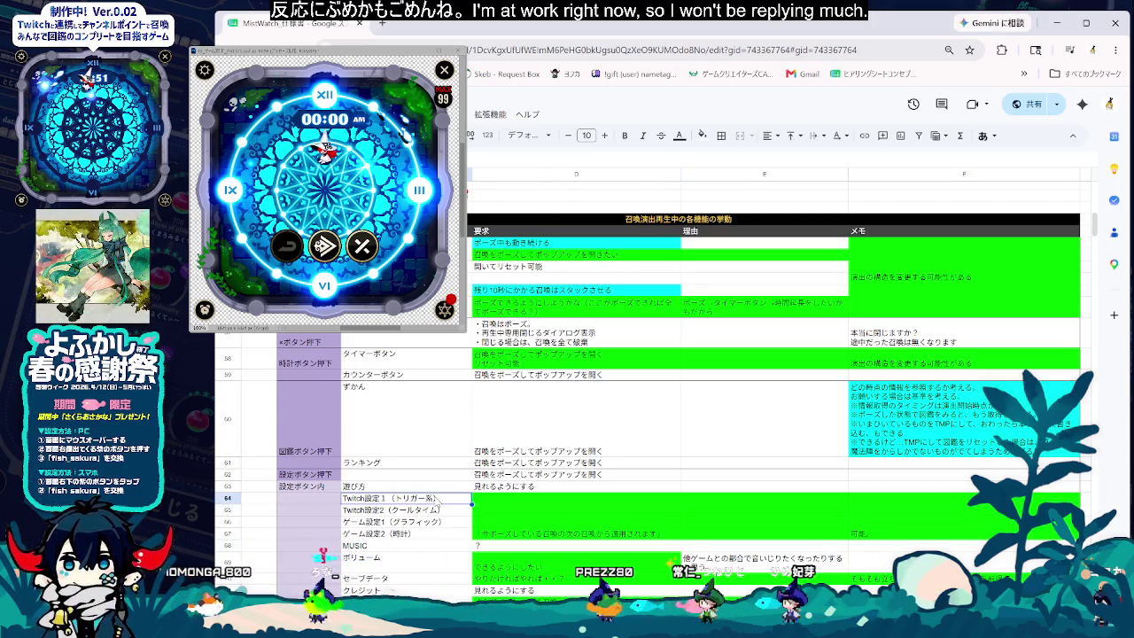
key("Down")
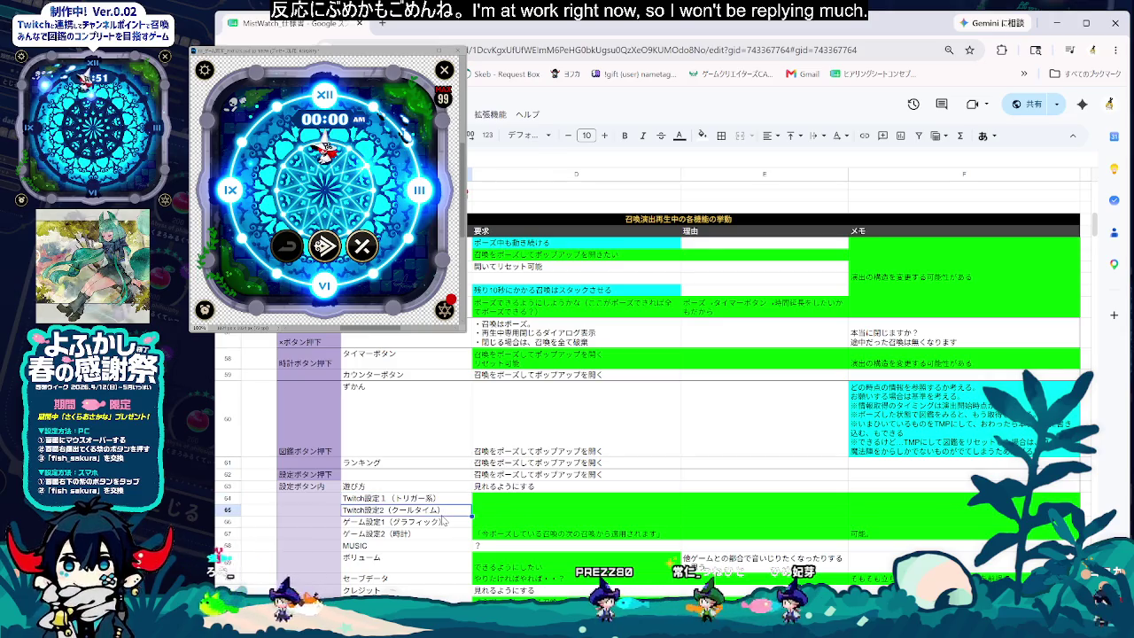
key("Down")
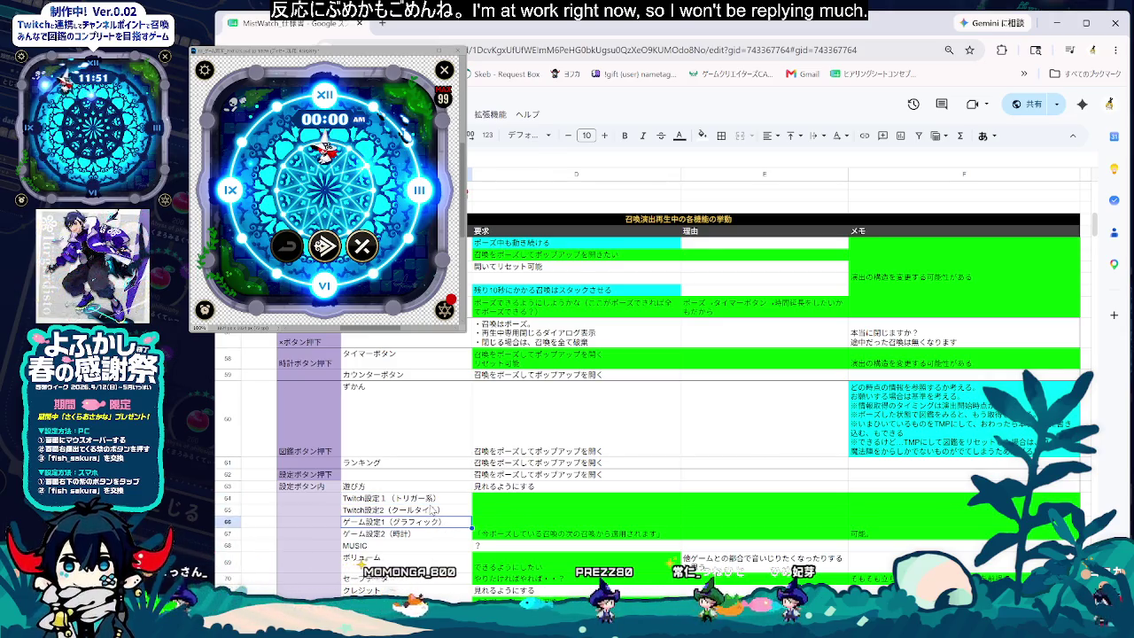
key("Up")
key("Up")
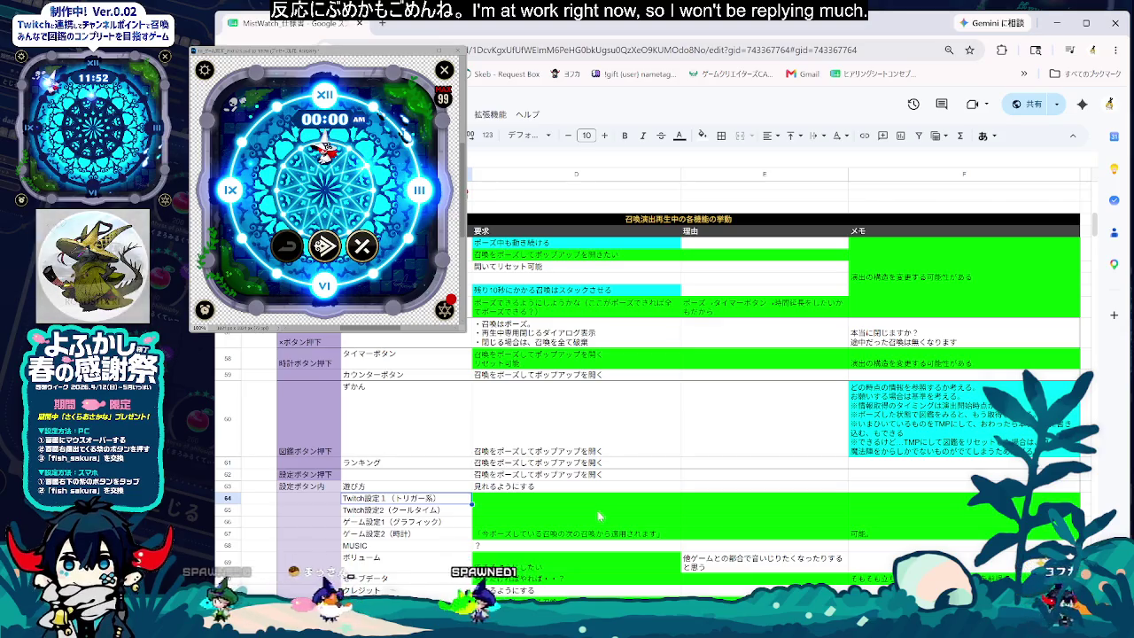
left_click(533, 524)
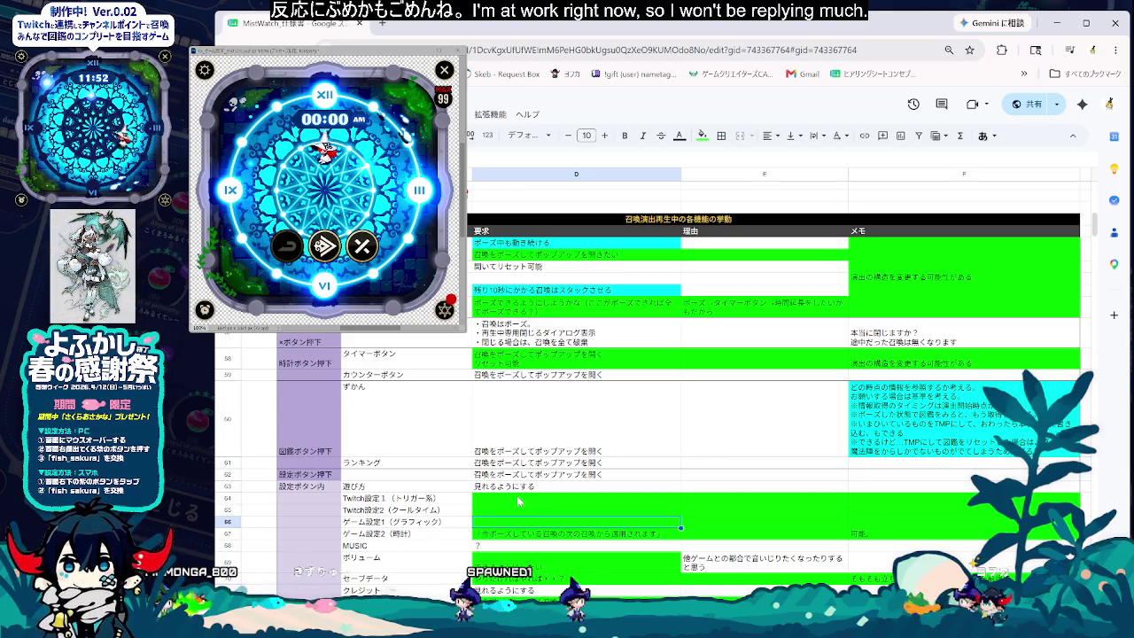
left_click(518, 502)
left_click_drag(519, 501, 940, 508)
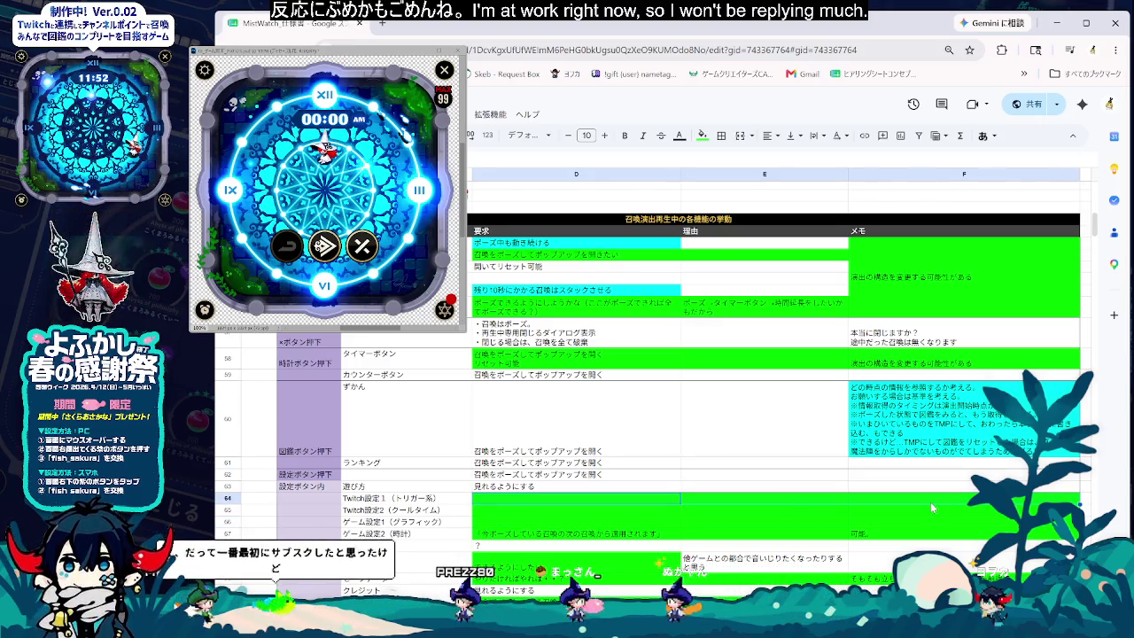
left_click(632, 516)
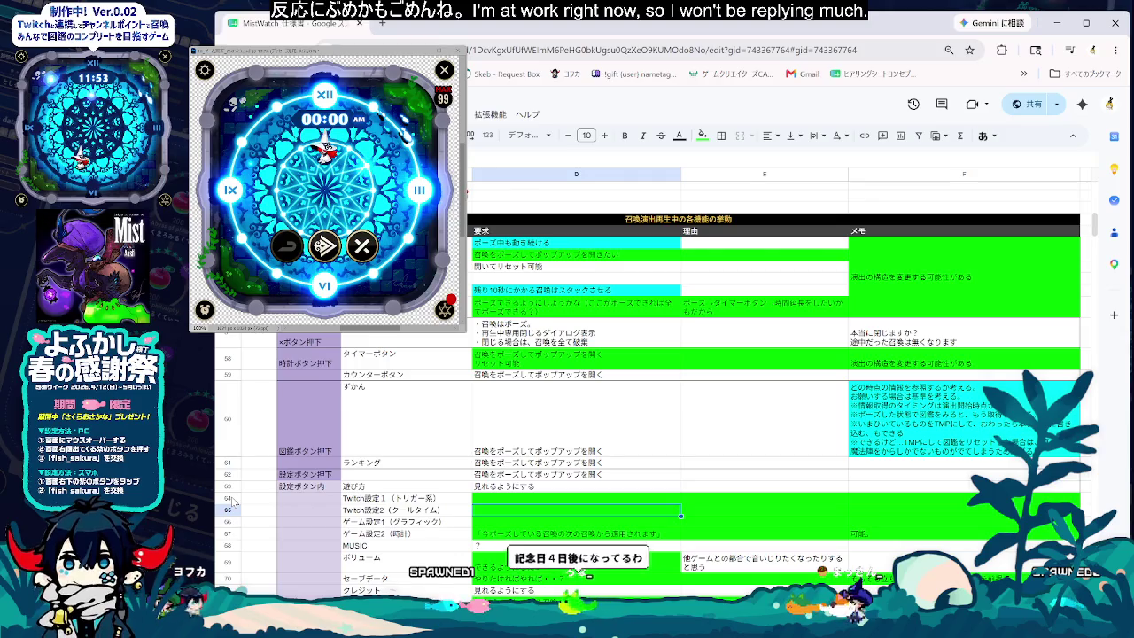
left_click(497, 501)
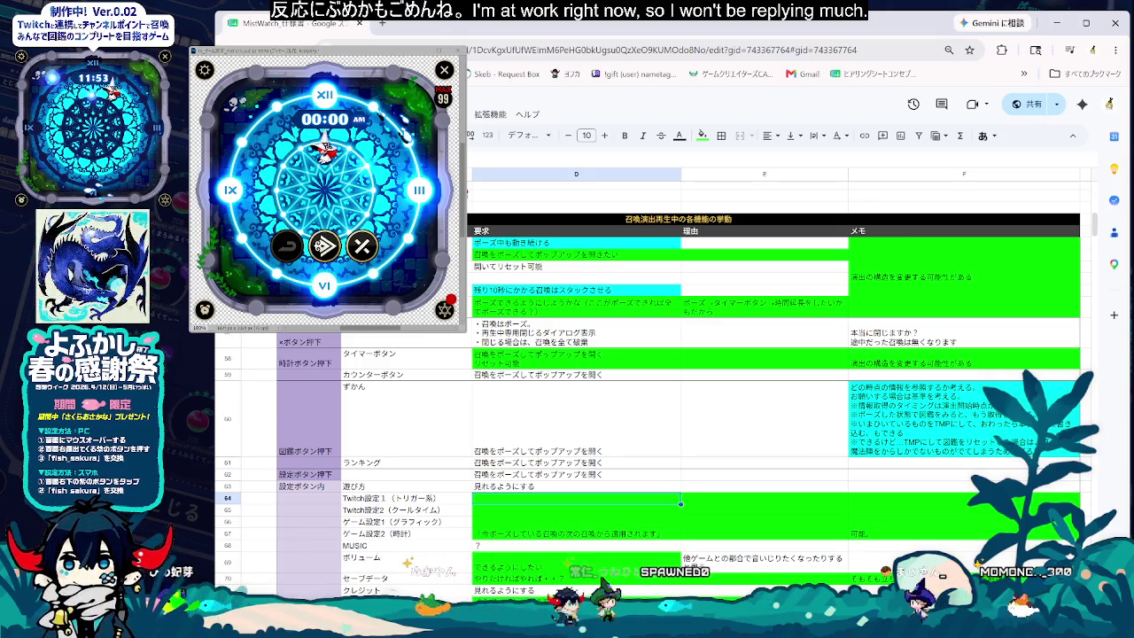
key("Down")
key("Down")
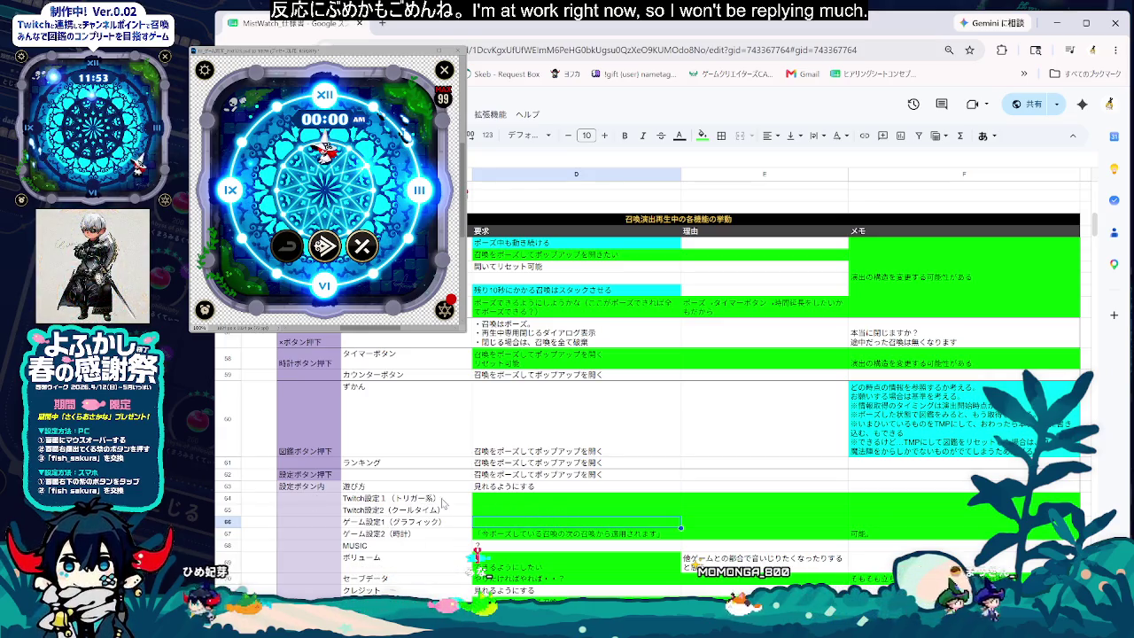
left_click(395, 510)
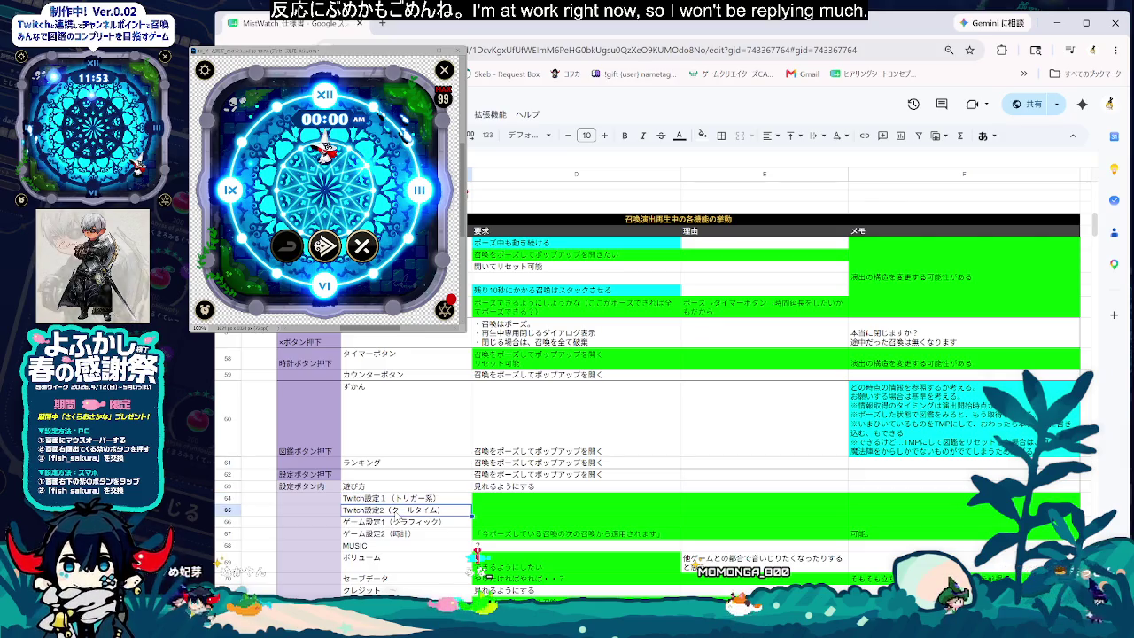
scroll(438, 517, "up", 3)
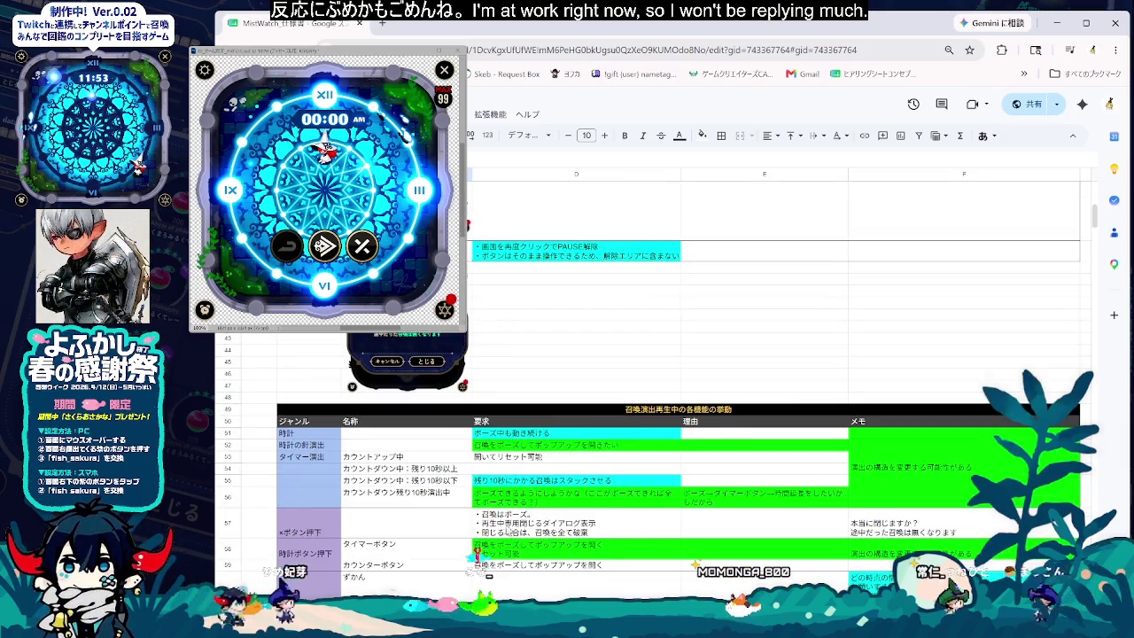
- Select the block C57:F60 on the spec table
scroll(475, 550, "down", 1)
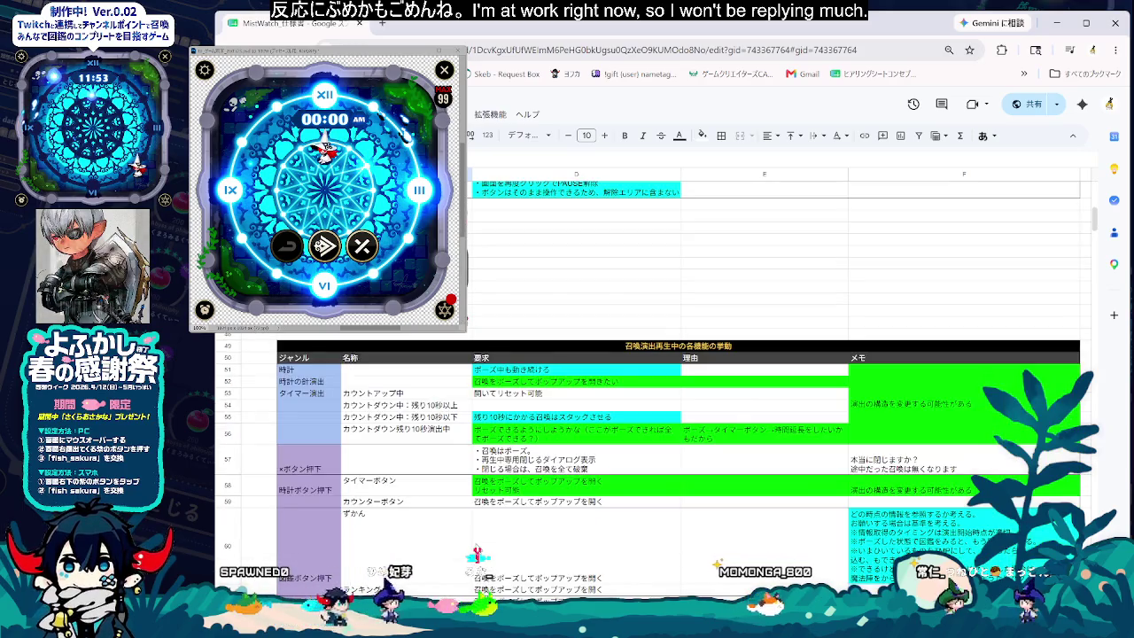
scroll(475, 551, "down", 1)
left_click_drag(408, 397, 927, 502)
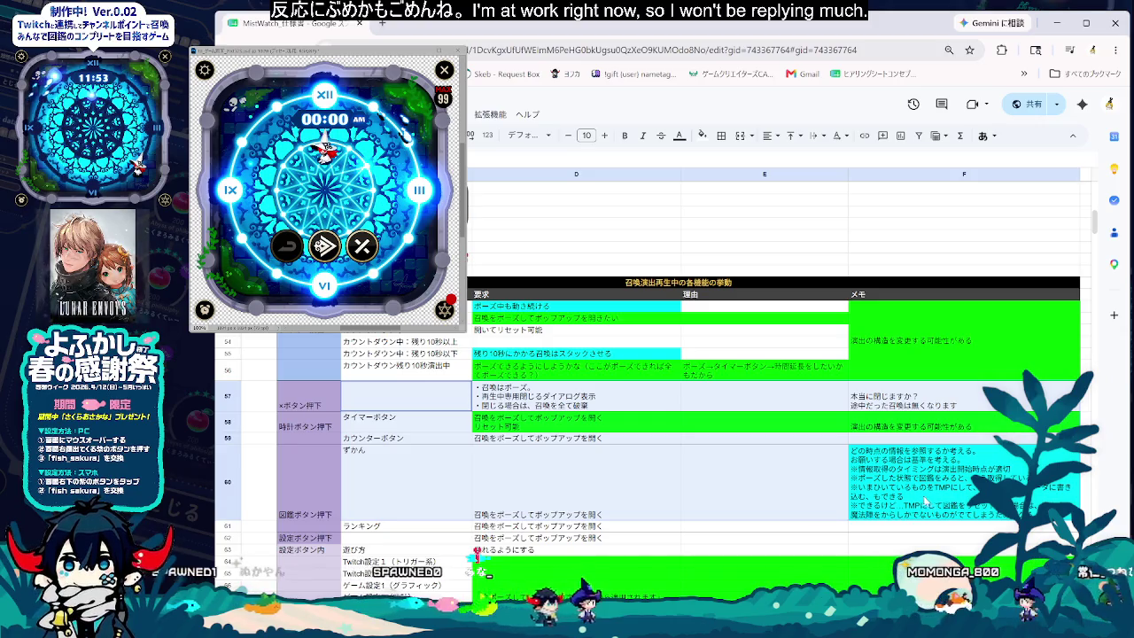
- Select Twitch設定1 in C64 and requirement cell D64, then go to the dated notes sheet
scroll(569, 593, "down", 1)
left_click(413, 499)
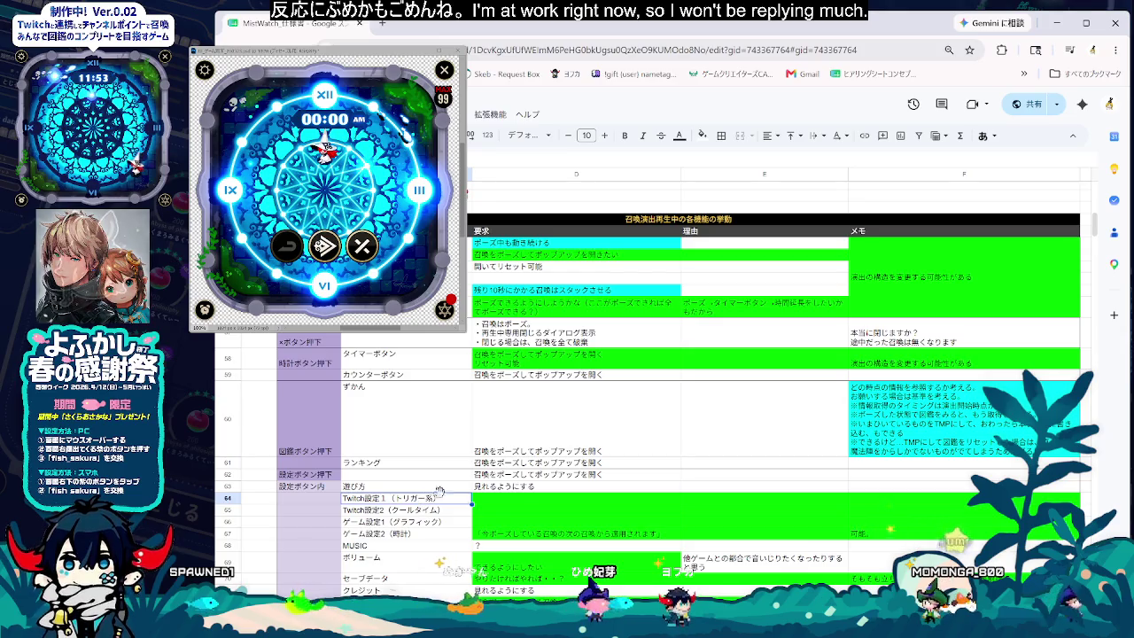
left_click(516, 501)
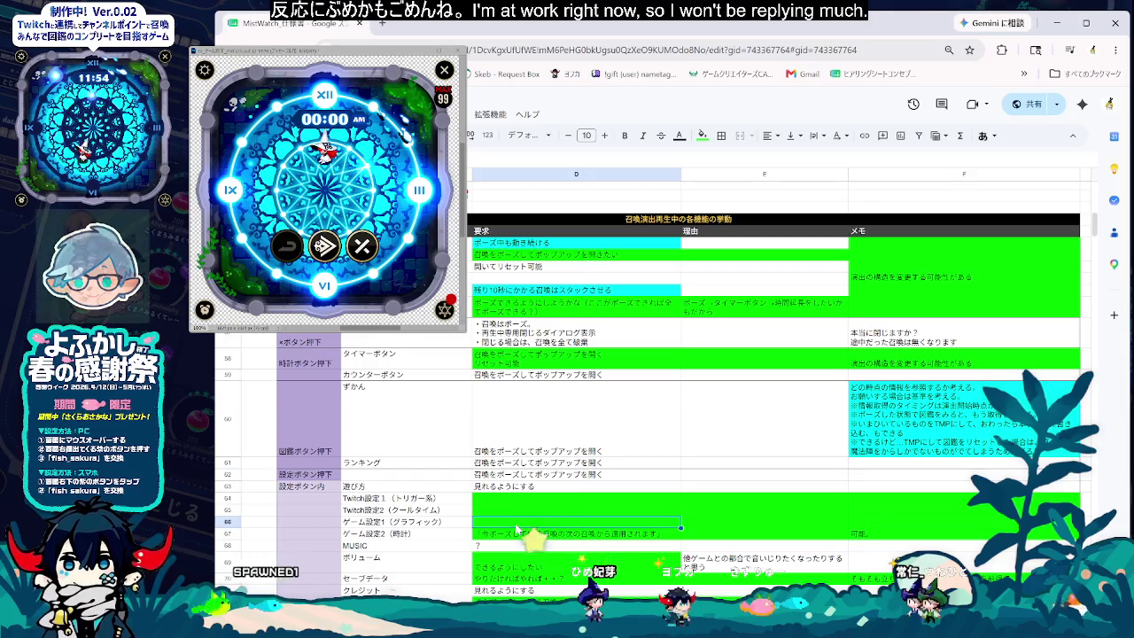
key("ctrl+shift+Page_Down")
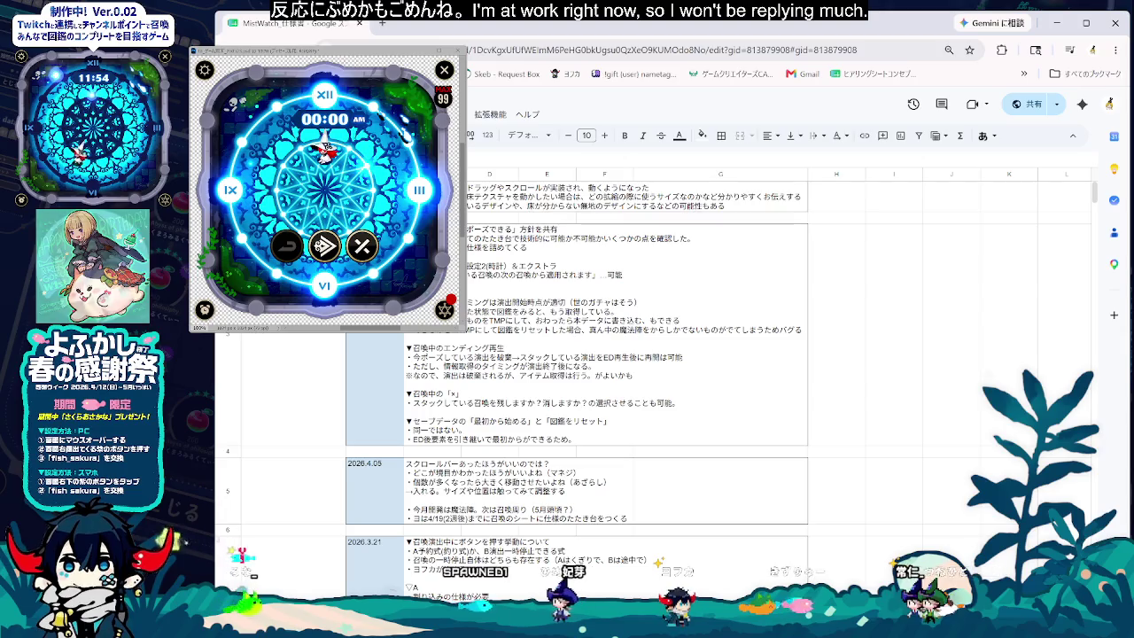
- Select the merged row-3 notes cell and put it into edit mode
key("Down")
key("Return")
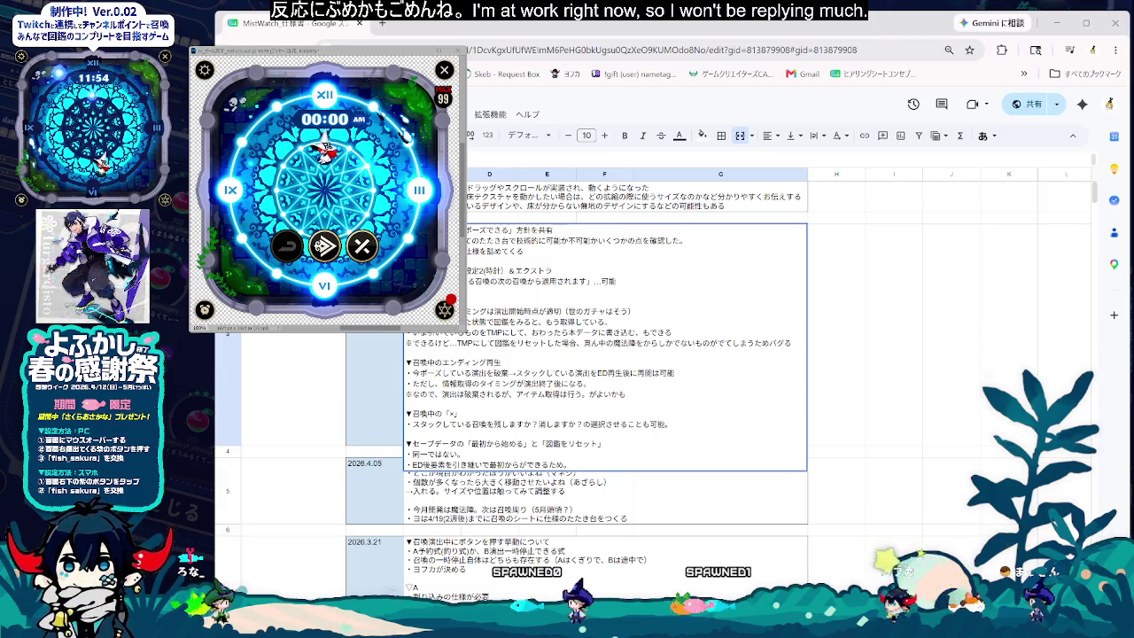
- Commit the row-3 notes edit via cell I5 and reselect the merged D3:G3 cell
left_click(893, 490)
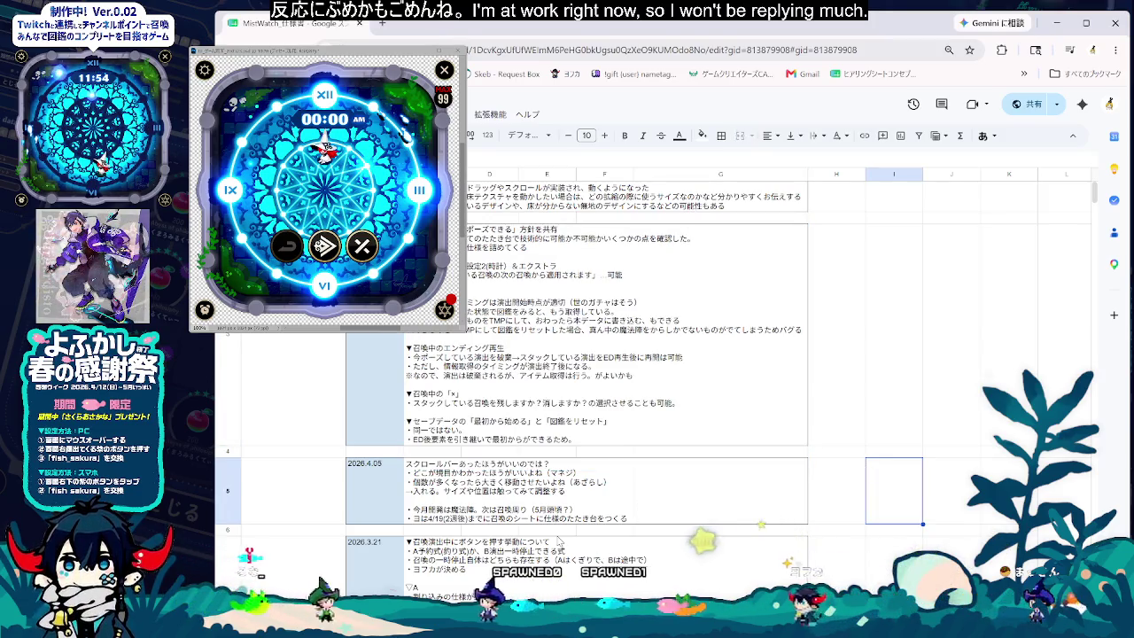
left_click(465, 439)
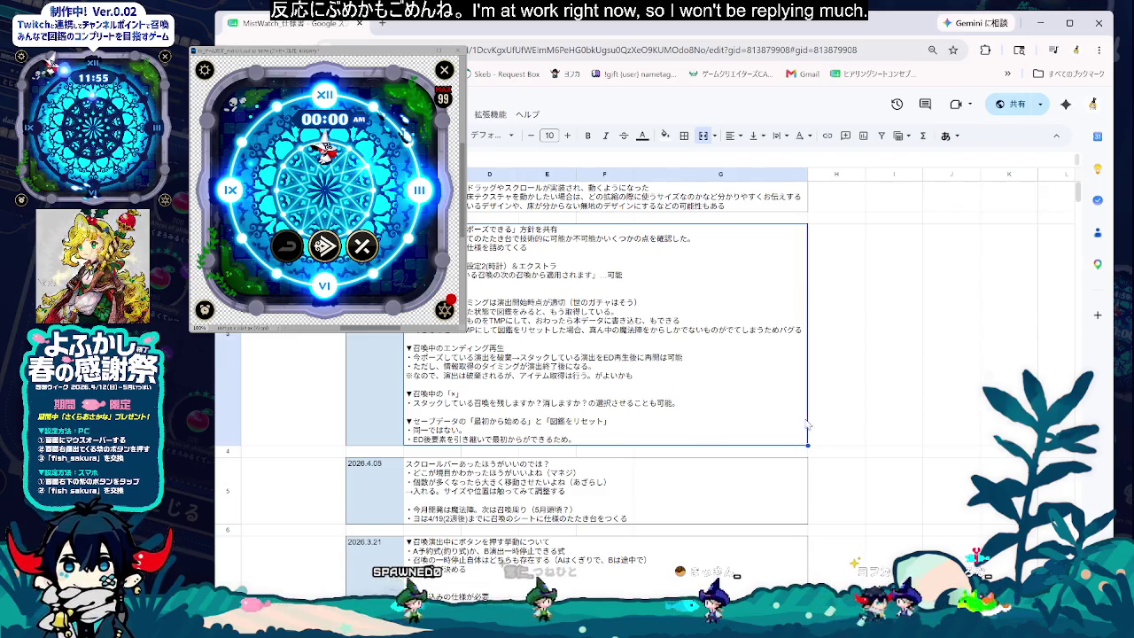
- Select H6, reselect the merged row-3 notes cell, and move to the next sheet tab
left_click(836, 553)
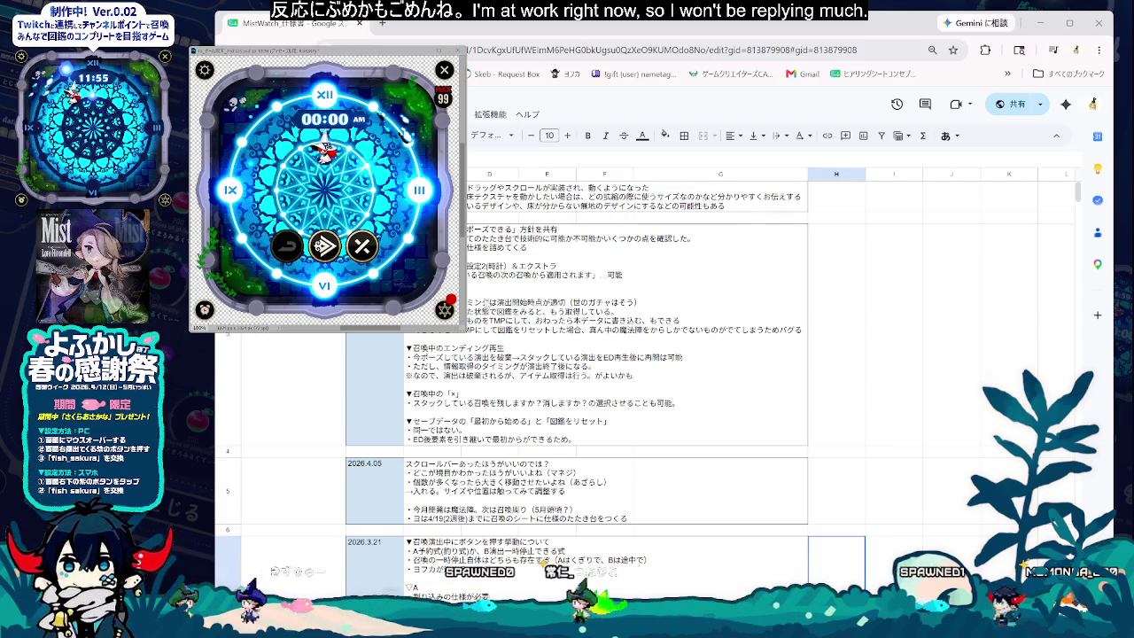
left_click(603, 336)
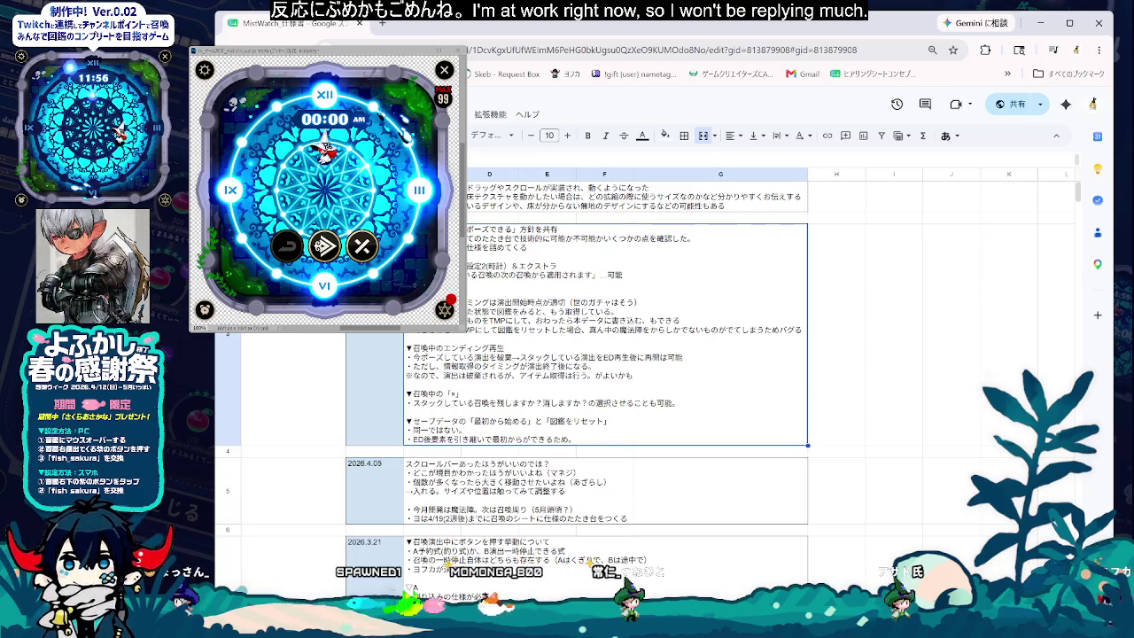
key("ctrl+Page_Down")
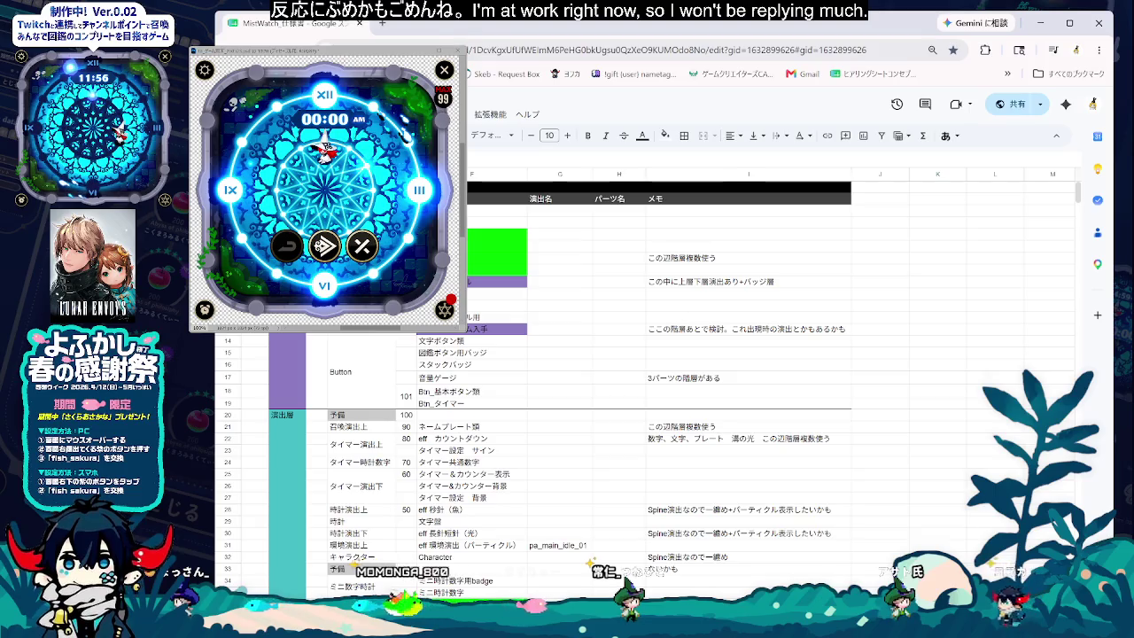
- Go to the 召喚演出再生中の各機能の挙動 sheet and select D73 and D64
key("ctrl+Page_Down")
key("ctrl+Page_Down")
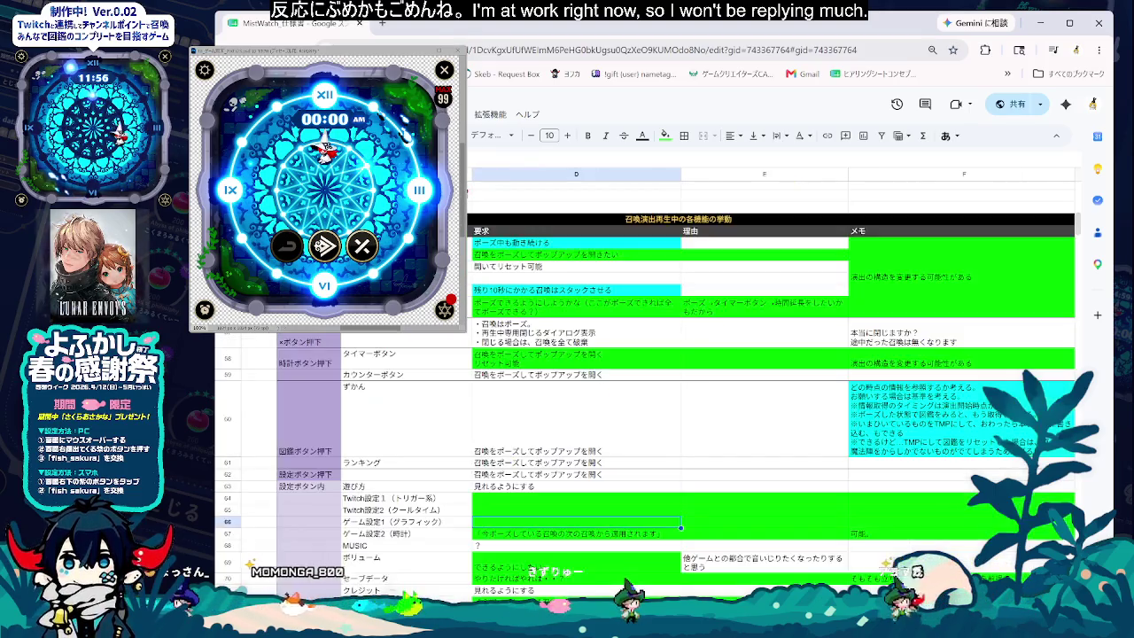
scroll(519, 532, "down", 3)
left_click(518, 556)
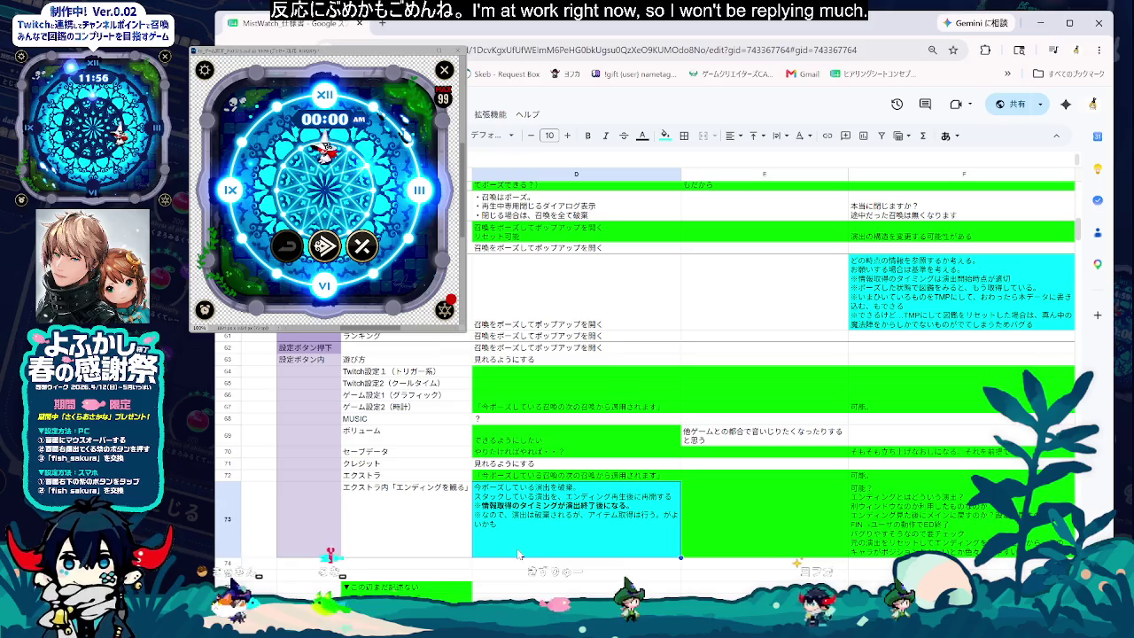
scroll(551, 540, "up", 2)
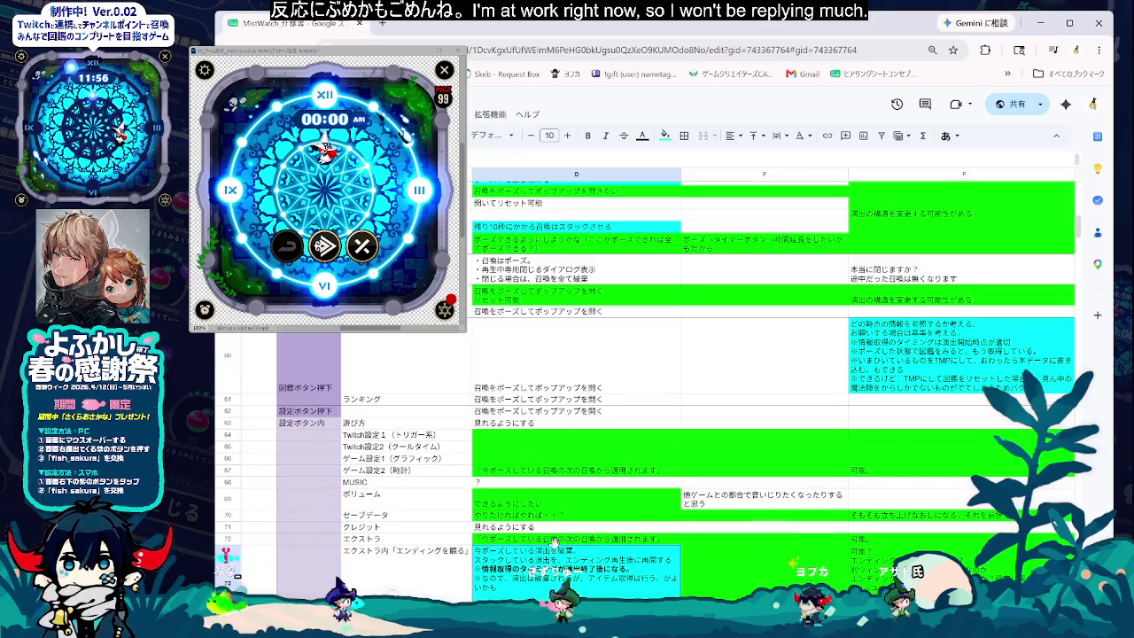
left_click(481, 436)
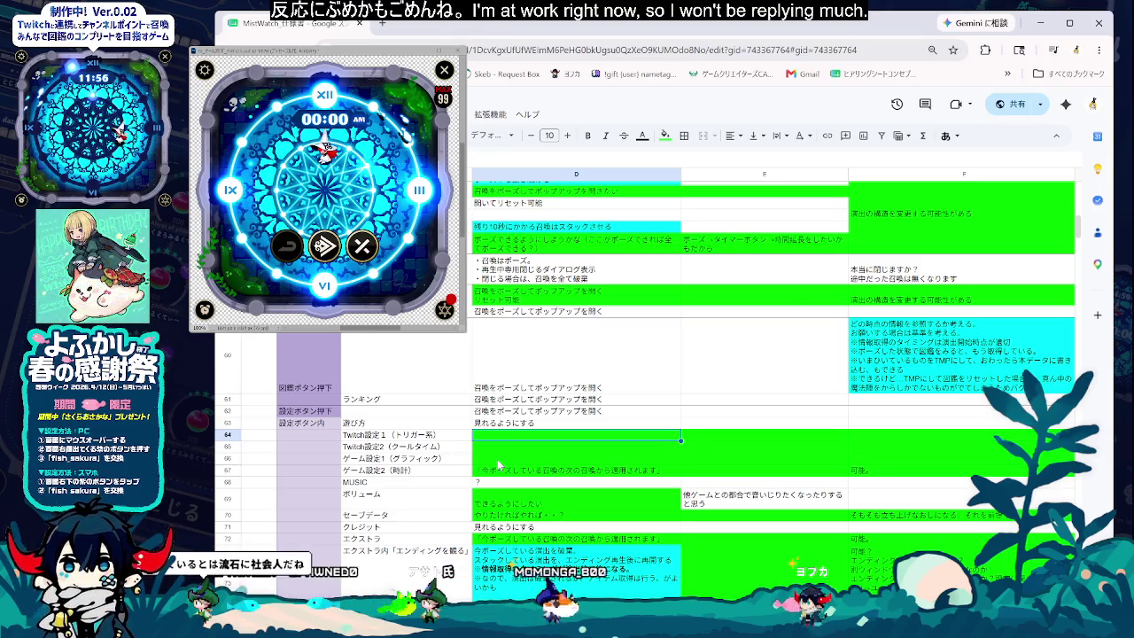
- Review rows 64–66 and select the merged memo cell in column F
scroll(510, 464, "up", 3)
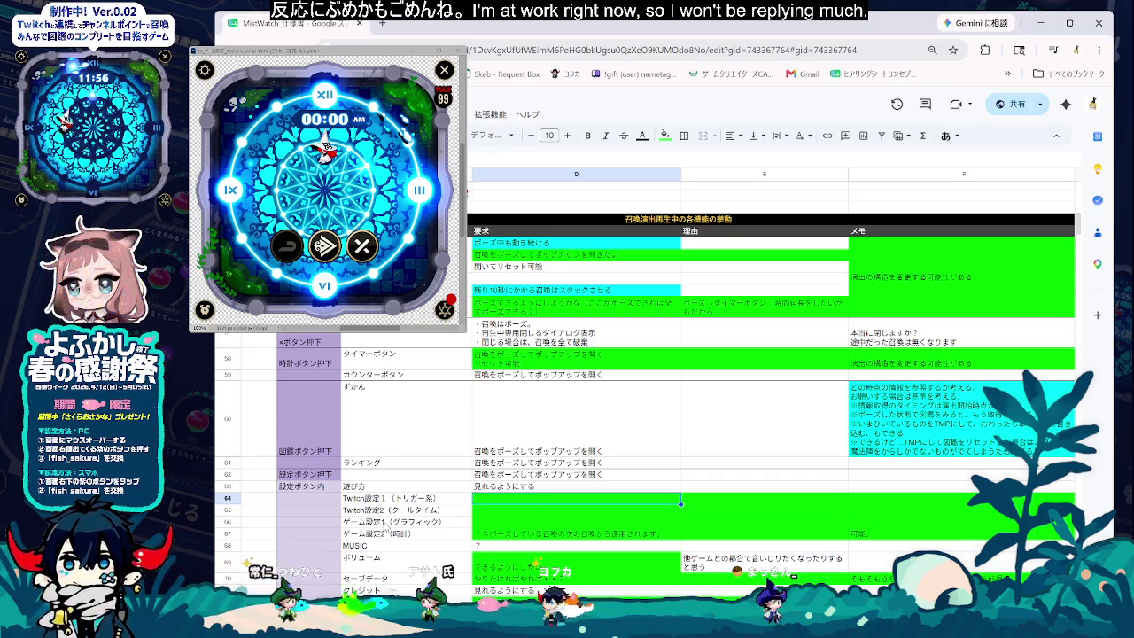
scroll(646, 372, "down", 1)
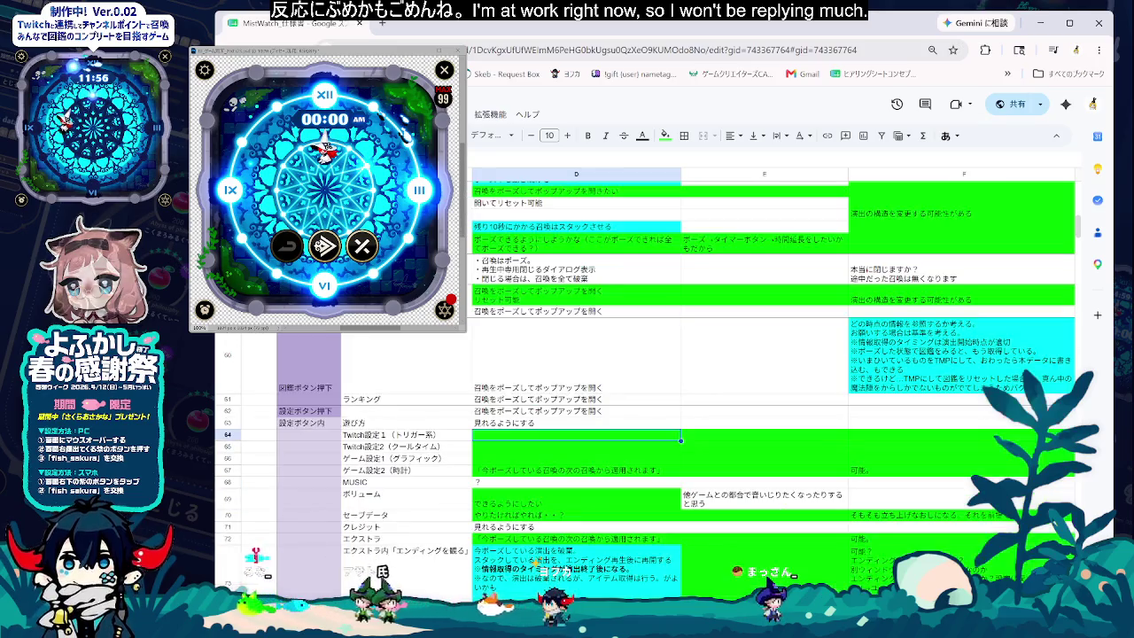
scroll(646, 398, "down", 2)
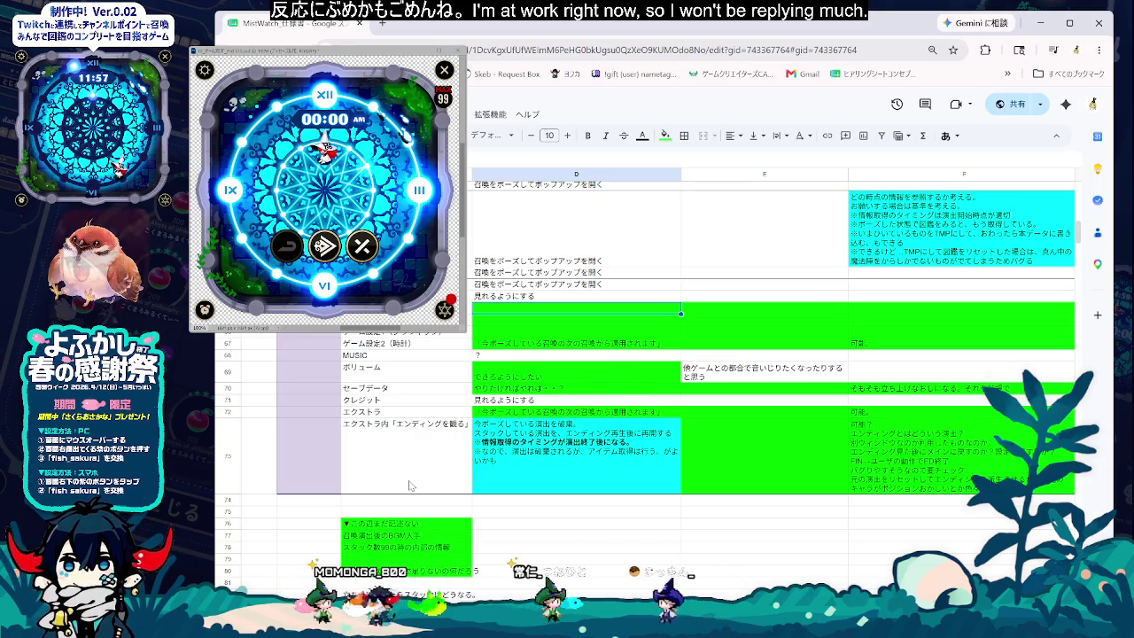
scroll(556, 520, "up", 1)
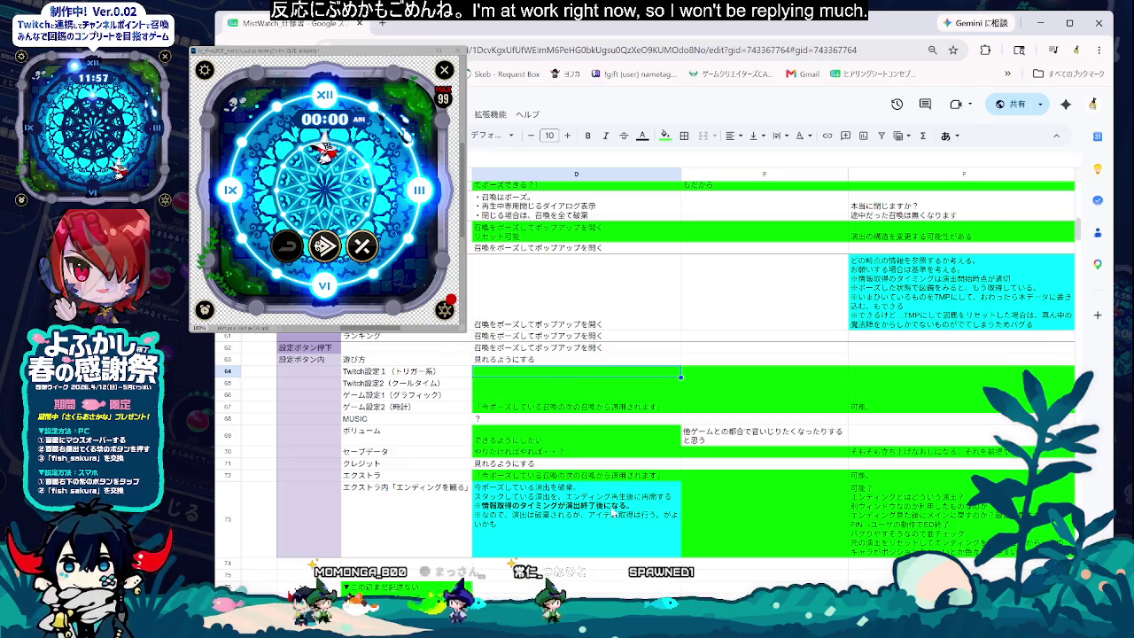
scroll(589, 479, "up", 1)
scroll(585, 518, "up", 1)
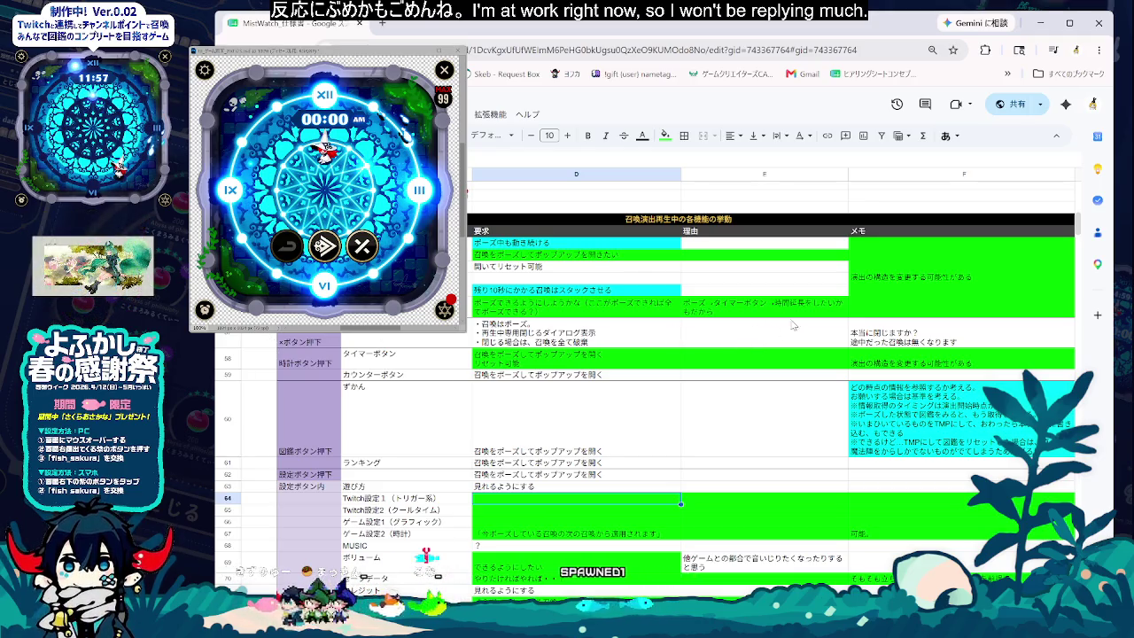
left_click(887, 307)
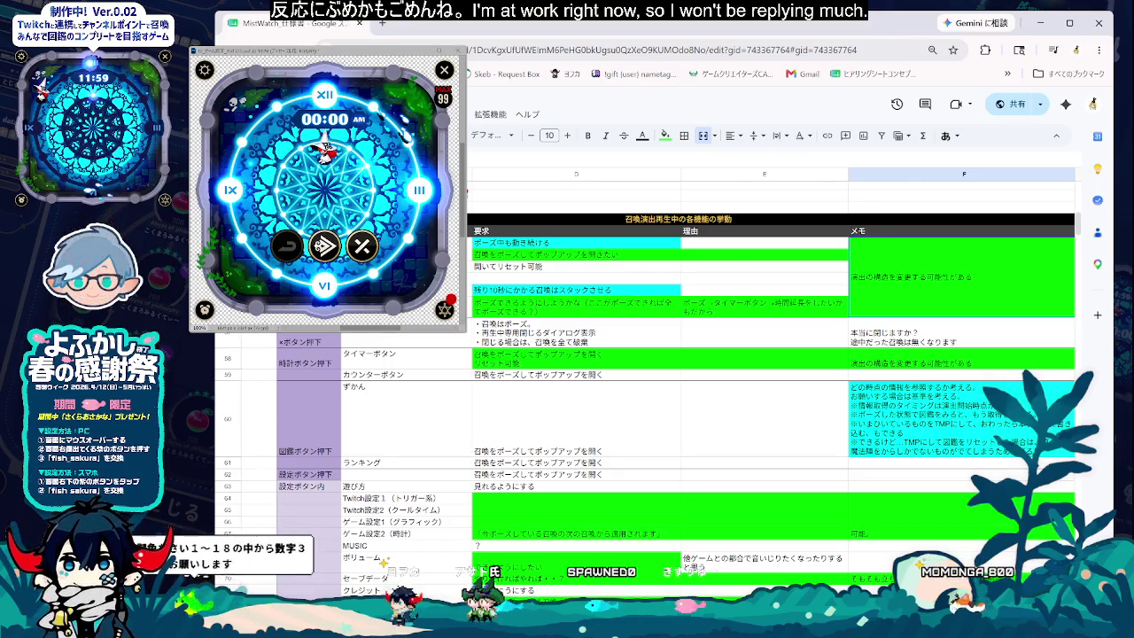
left_click(536, 405)
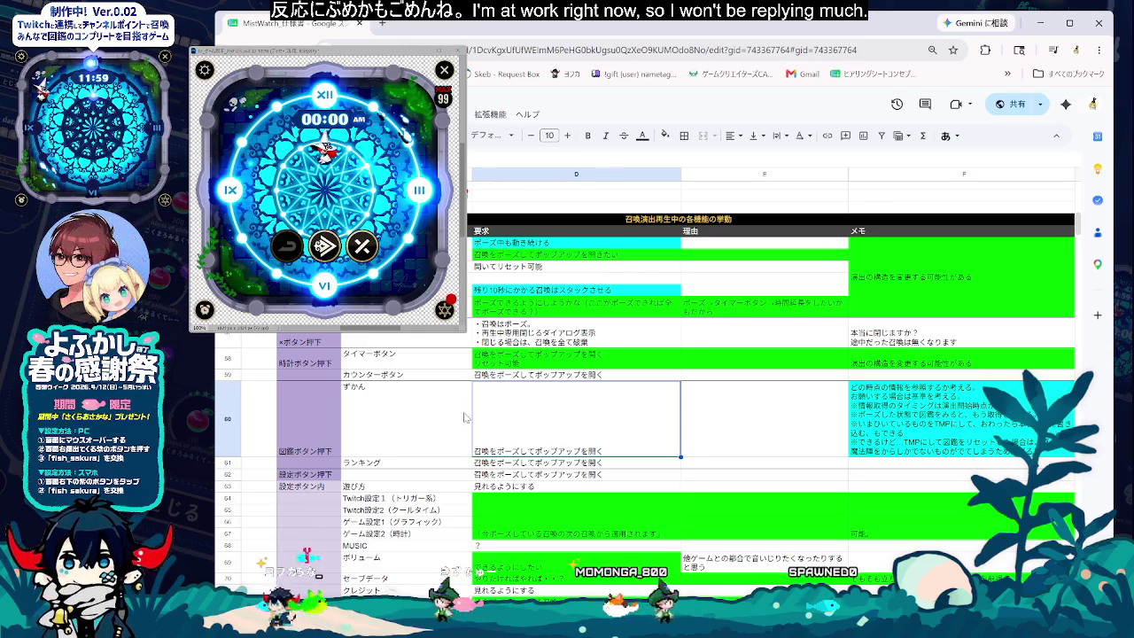
key("Up")
key("Up")
key("Up")
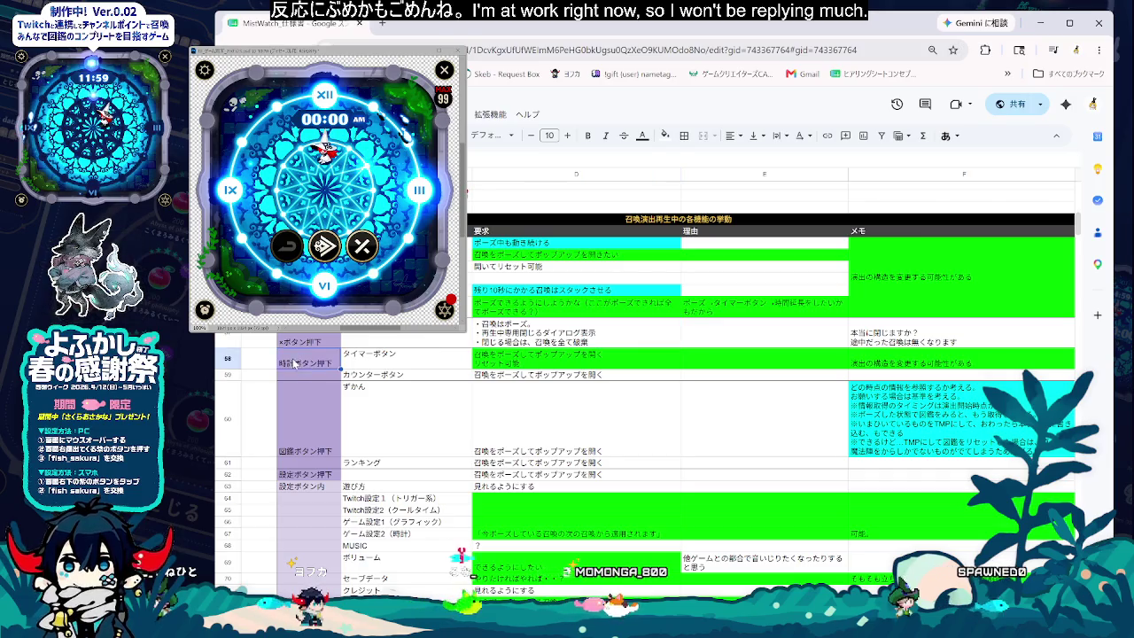
left_click(230, 357)
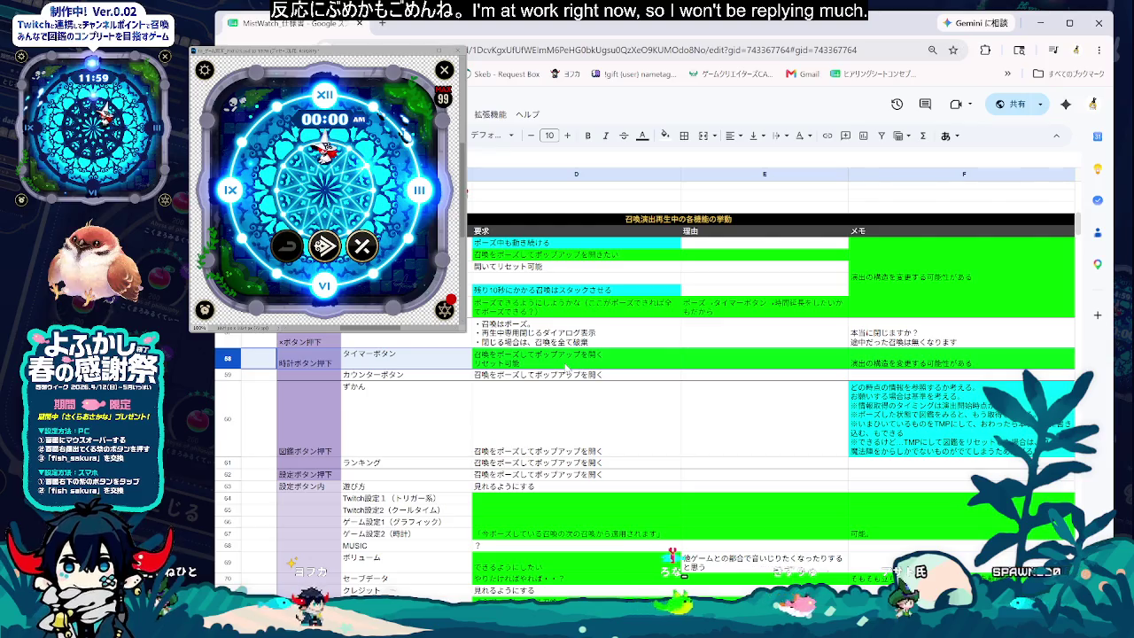
scroll(565, 368, "up", 3)
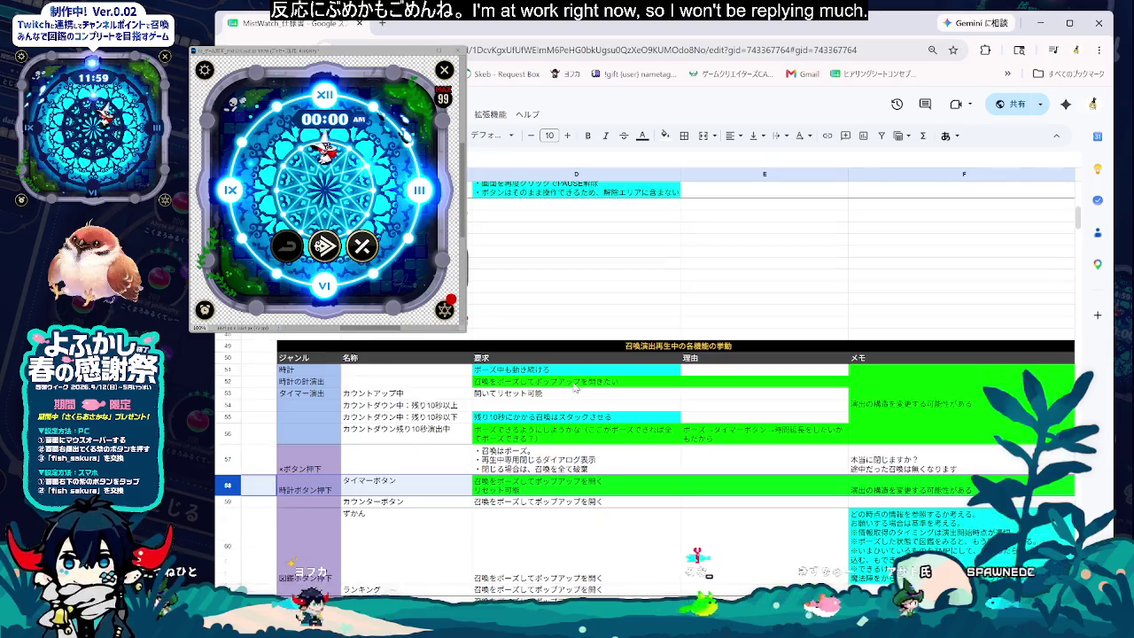
- Prefix D58's first line with ・ and add a new ・時計 line beneath it
left_click(551, 489)
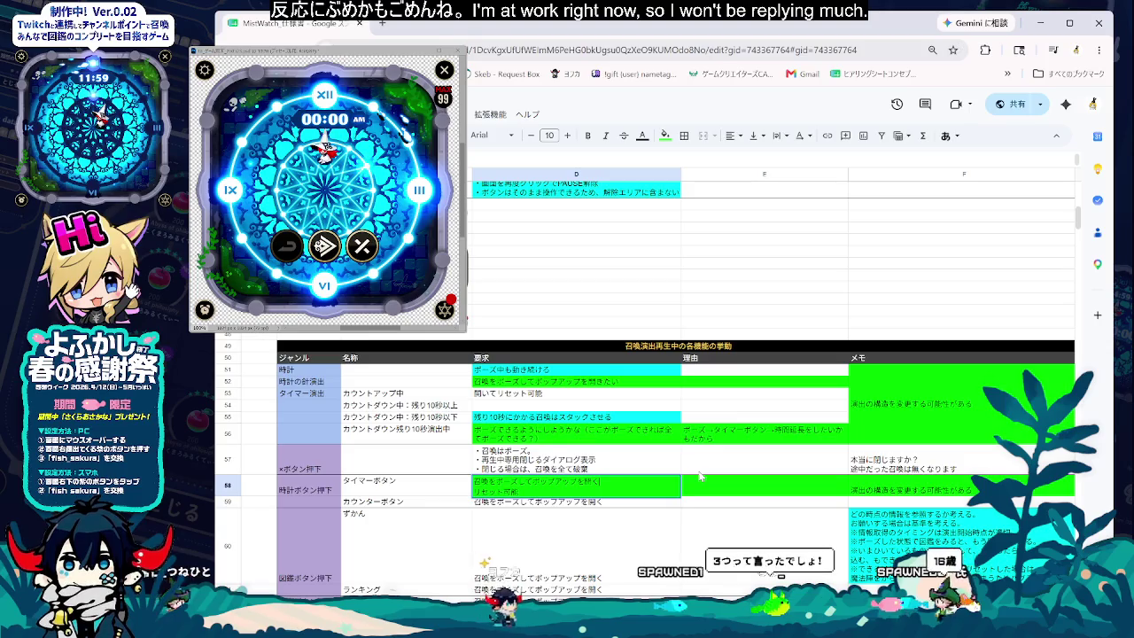
double_click(627, 483)
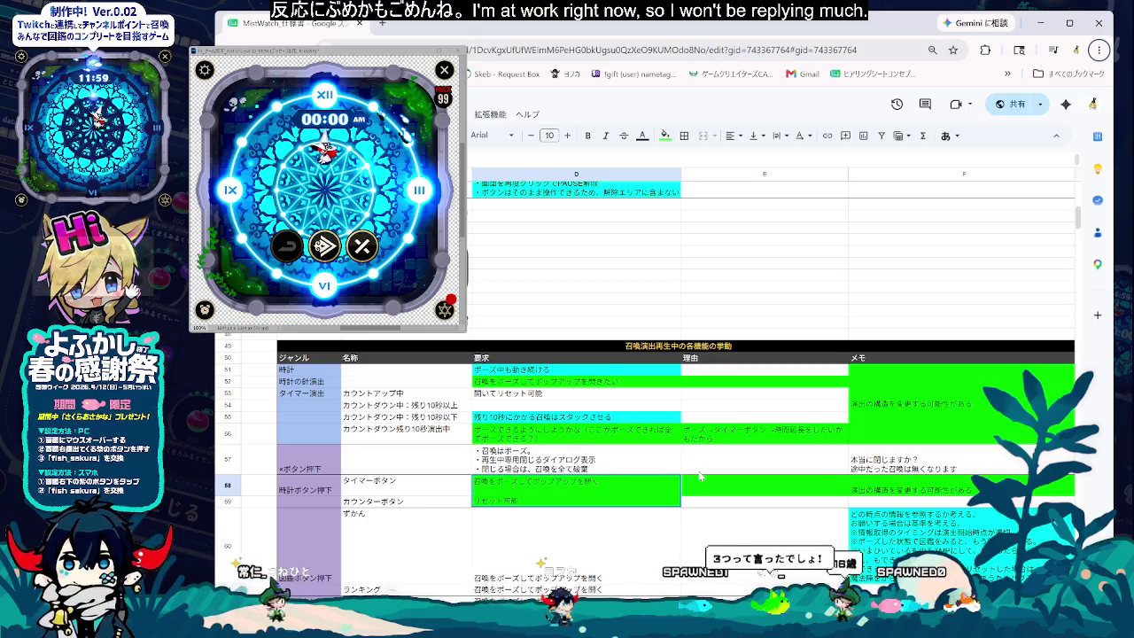
type("・")
key("alt+Return")
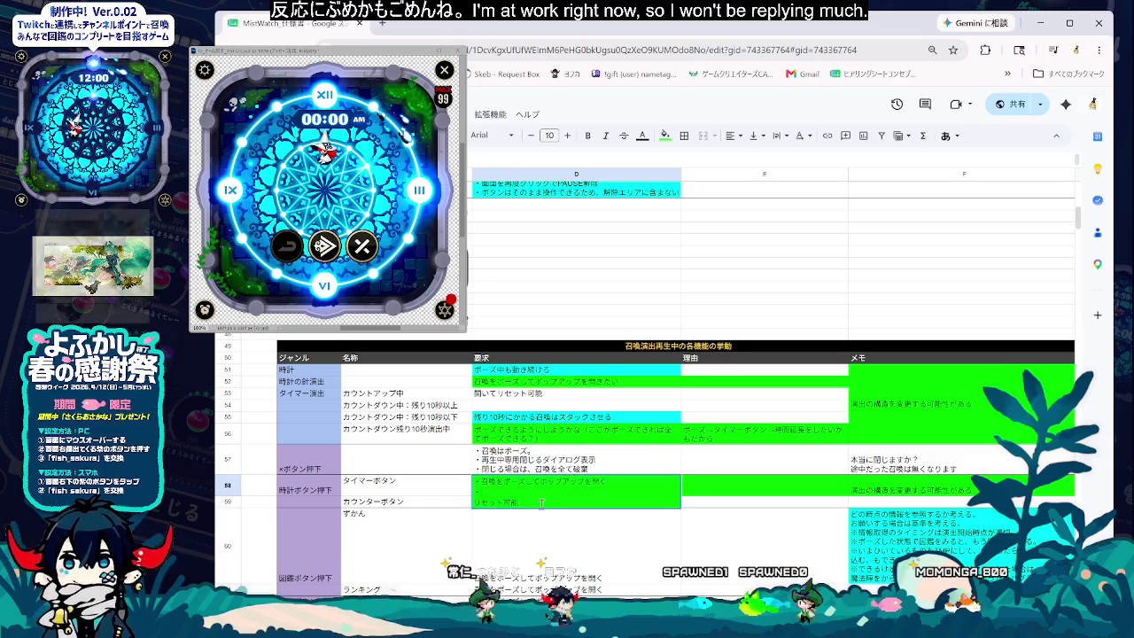
type("・時計")
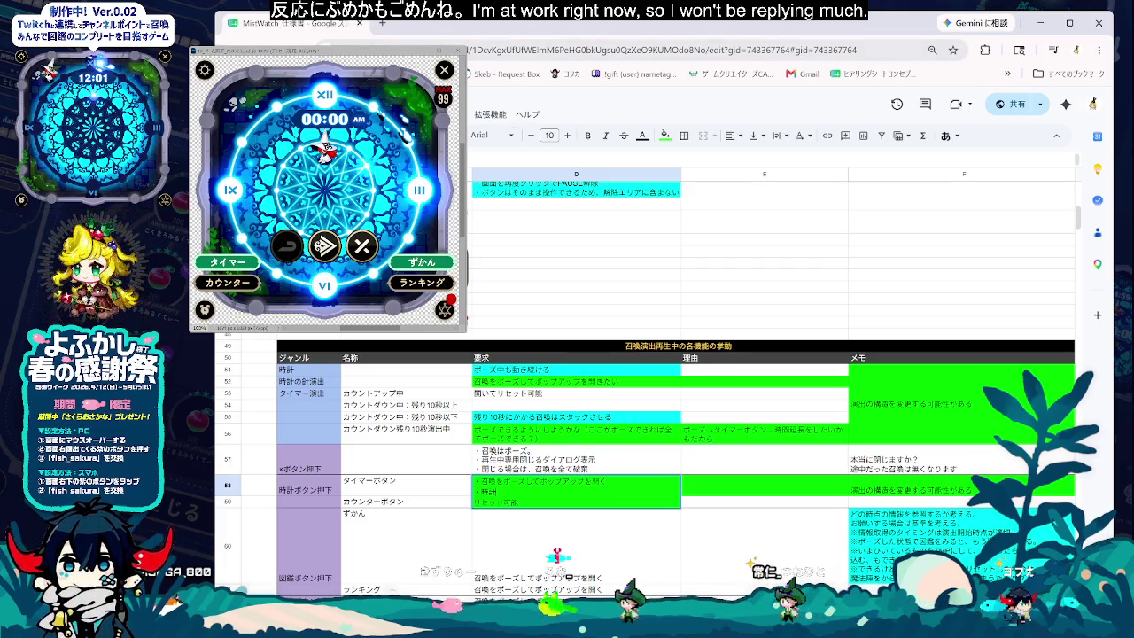
- Undo D58's edits, highlight ポップアップを開く, and pause the game's summon playback to compare
key("ctrl+z")
key("ctrl+z")
key("ctrl+z")
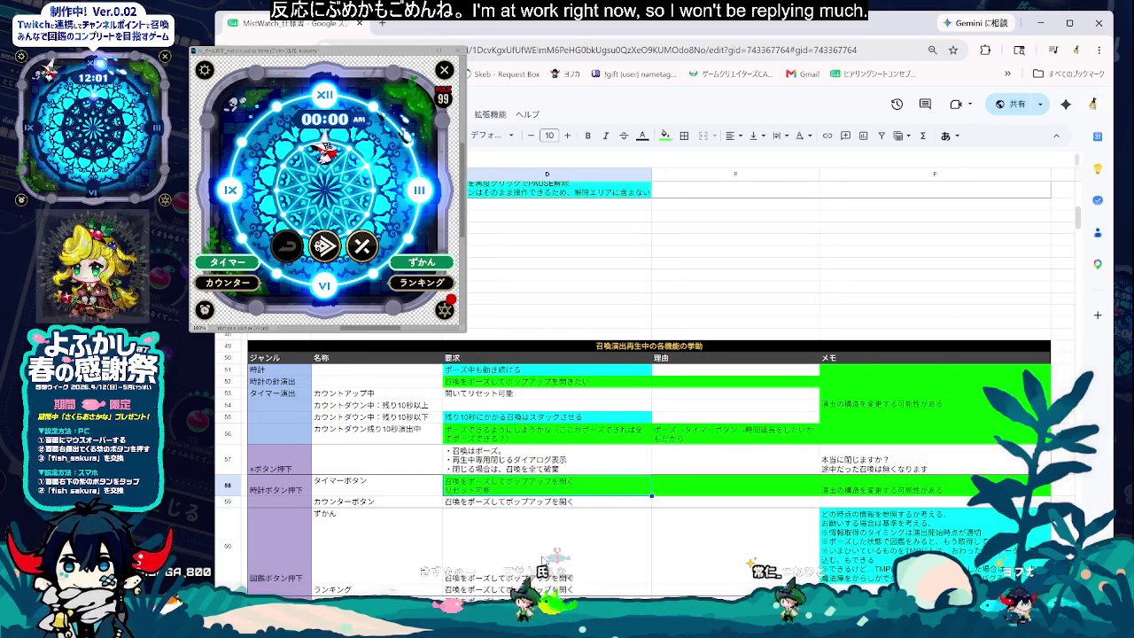
left_click(555, 492)
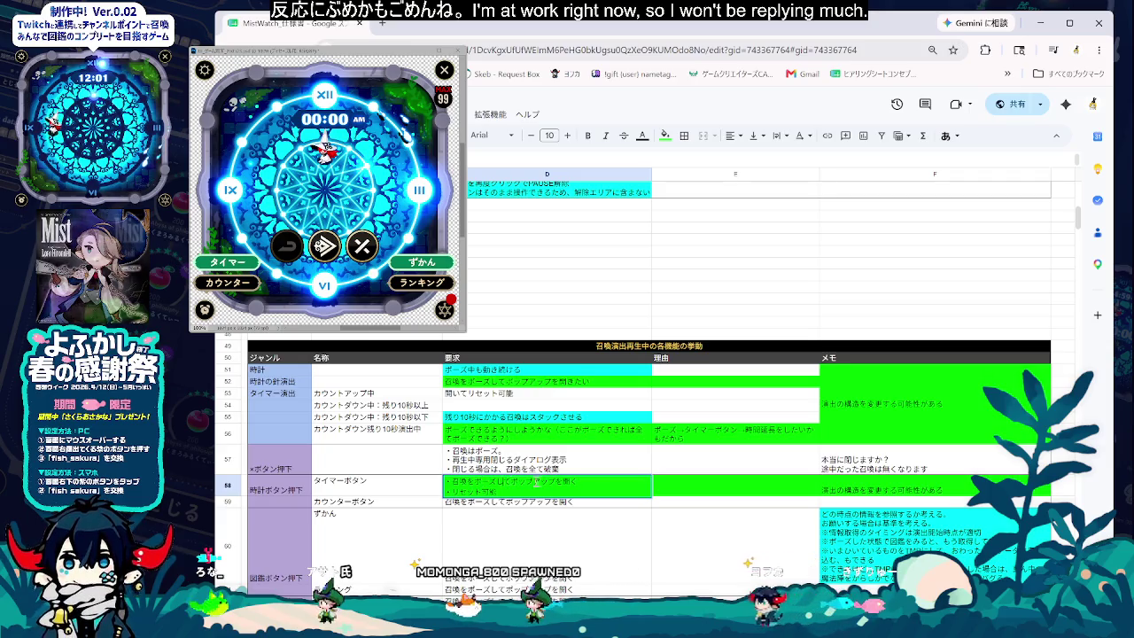
left_click_drag(511, 481, 577, 481)
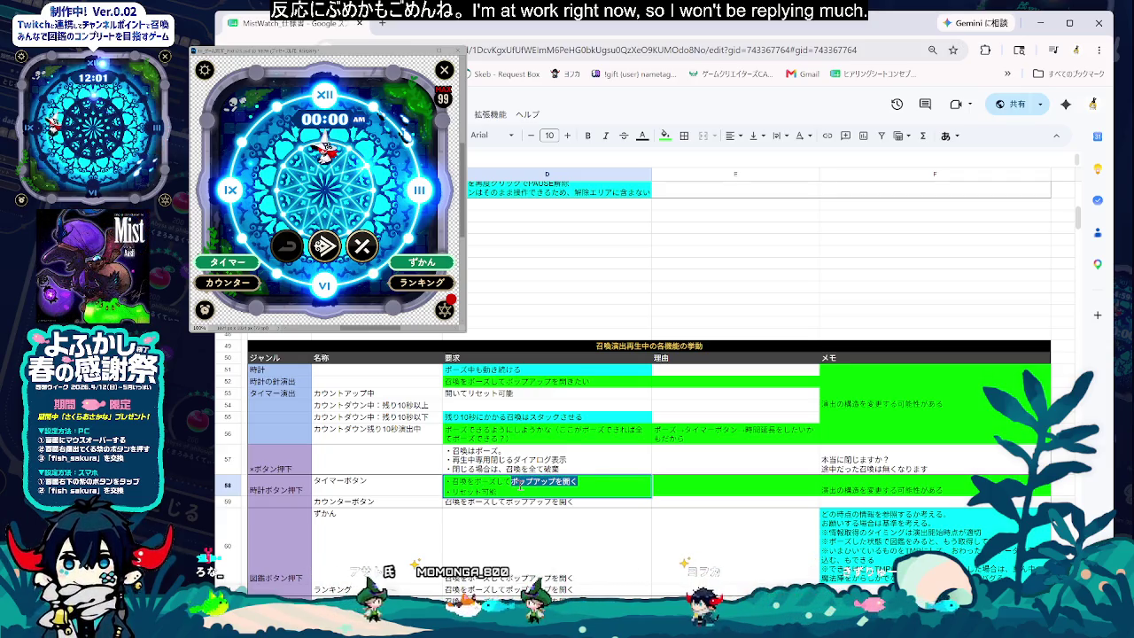
left_click(462, 284)
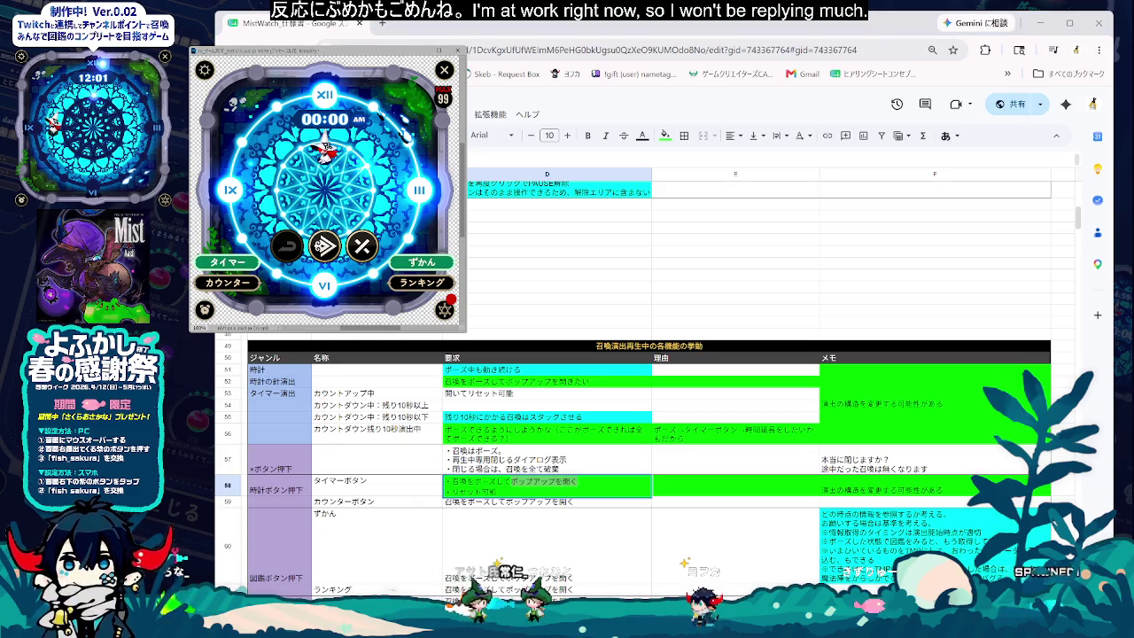
left_click(321, 244)
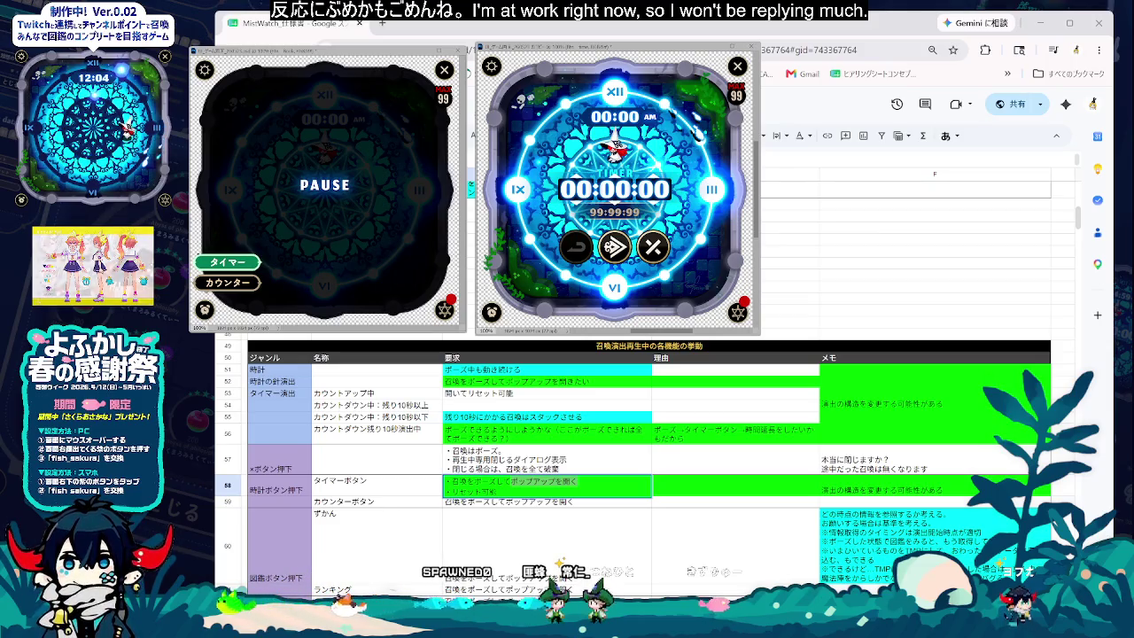
left_click(453, 529)
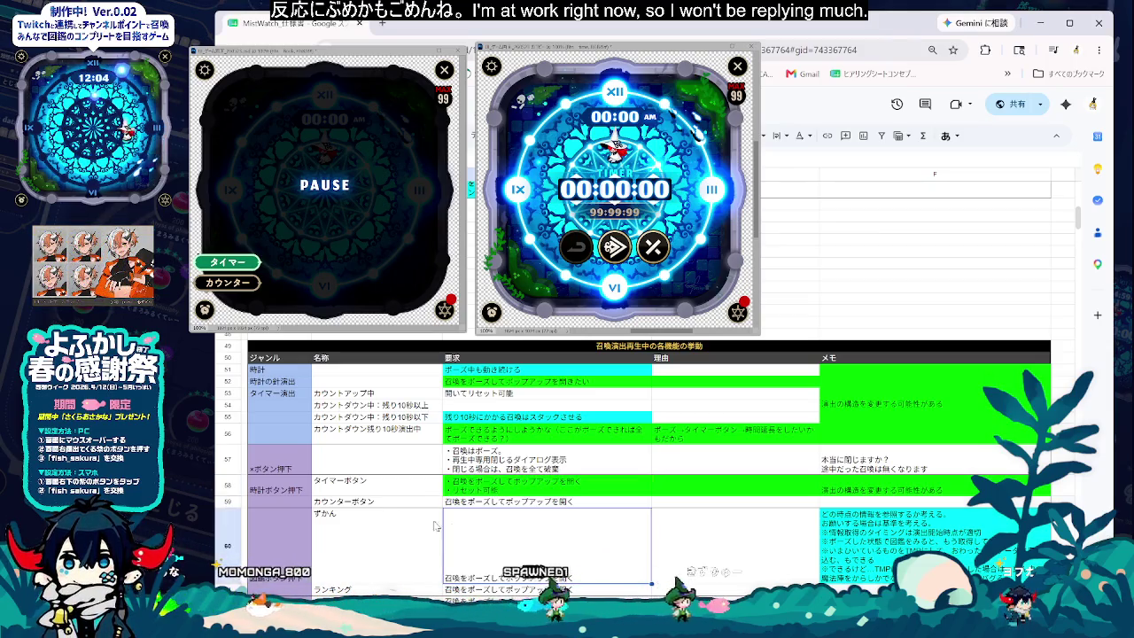
- Reword D58's first bullet to begin with 時計ボタン押下で、
key("Up")
key("Up")
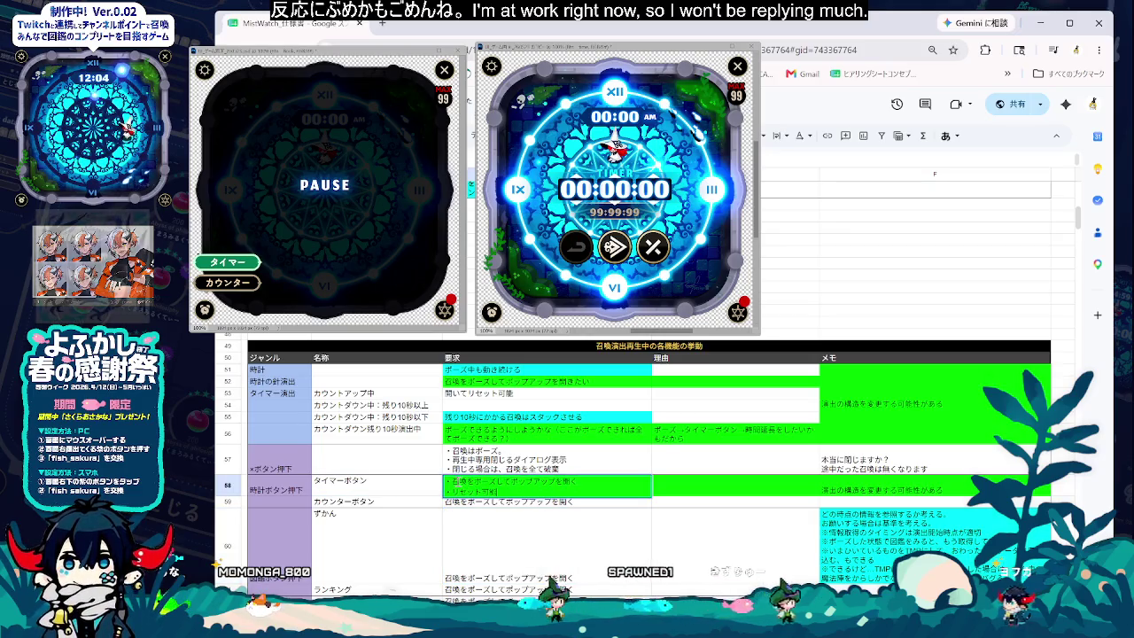
type("時計")
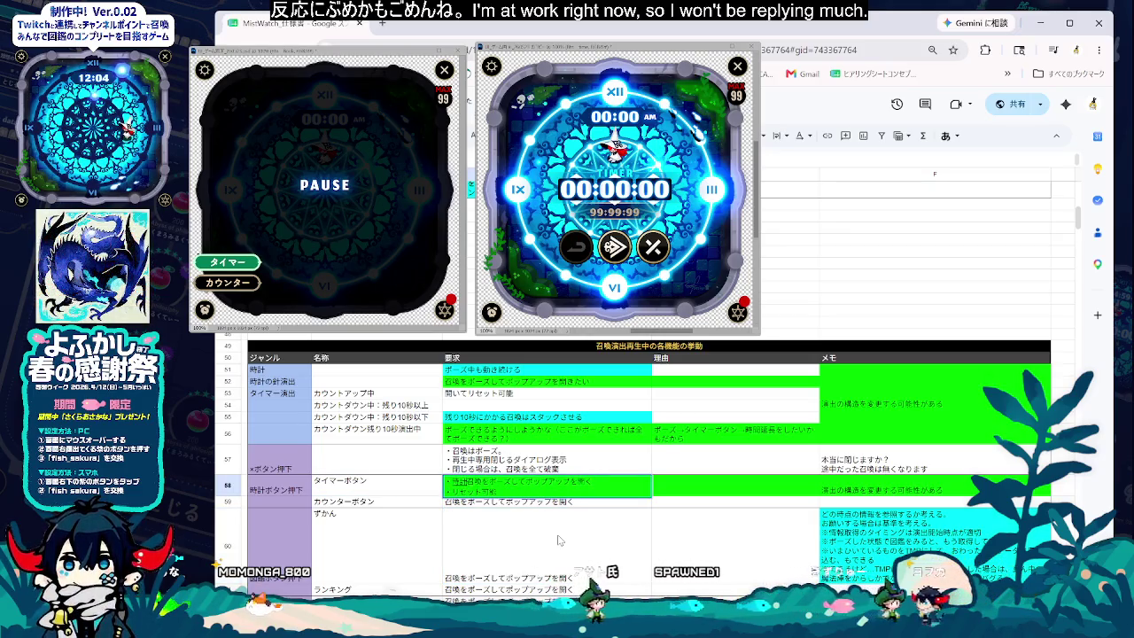
type("ボタンから")
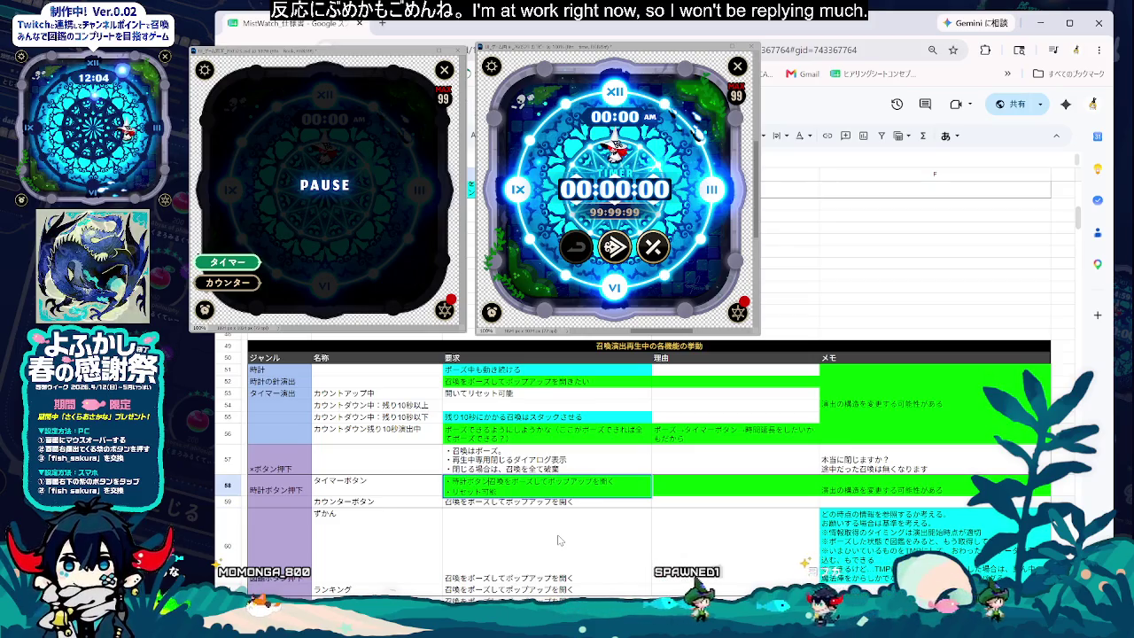
key("BackSpace")
key("BackSpace")
type("押下で、")
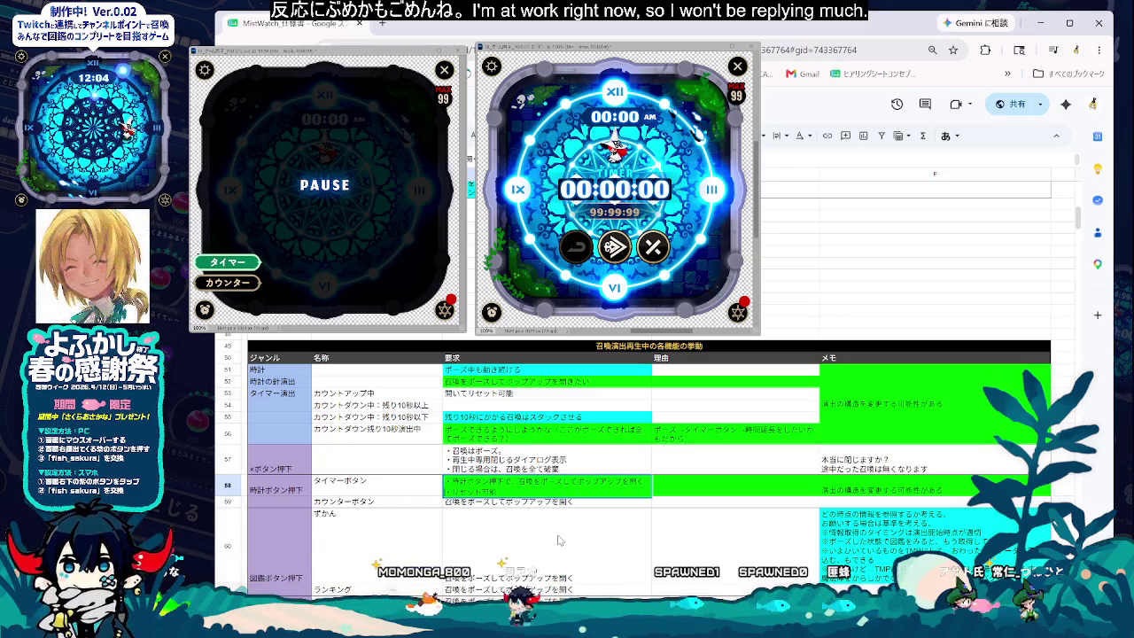
- Add a bullet saying the timer button shows the pause display and timer screen
key("alt+Return")
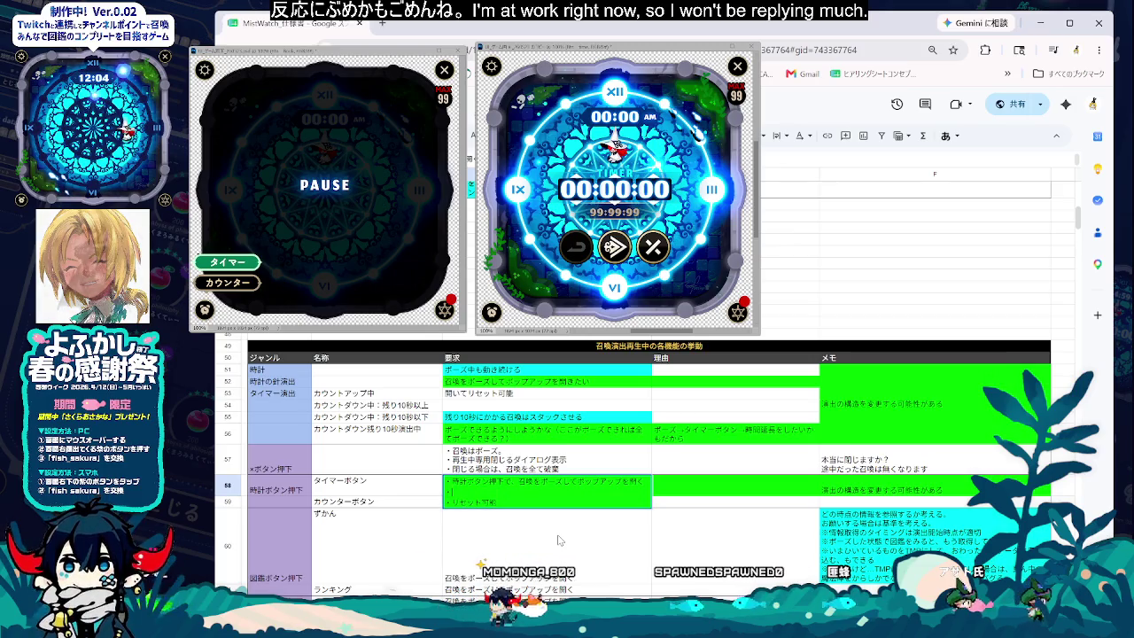
type("・ぱたい」")
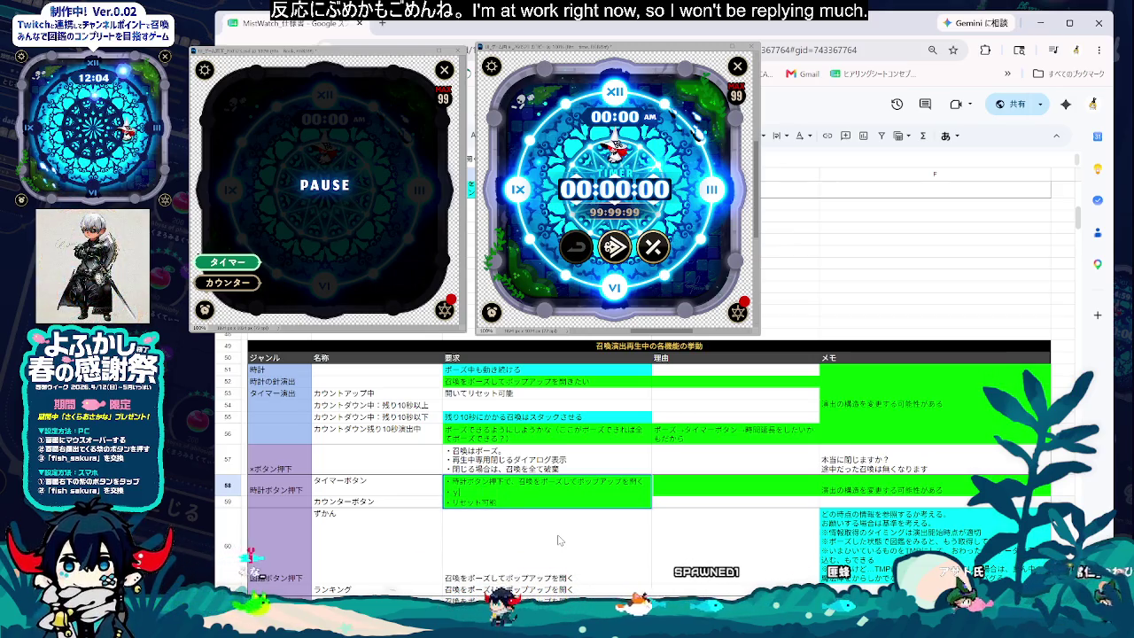
type("タイマー：b")
type("ボタン押下")
type("でm")
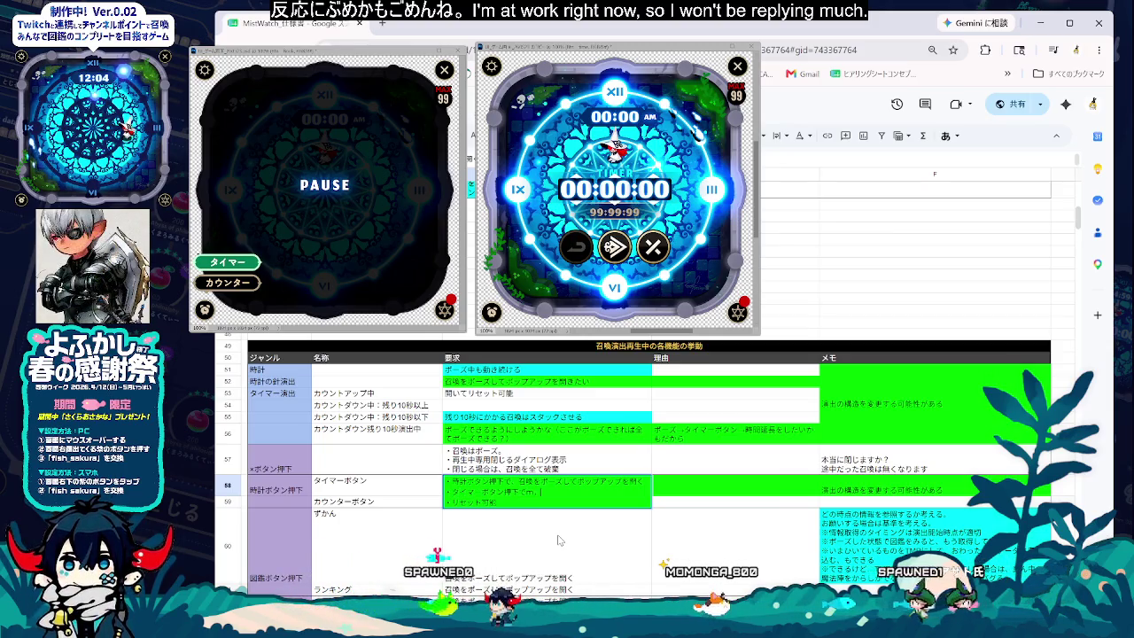
type("、")
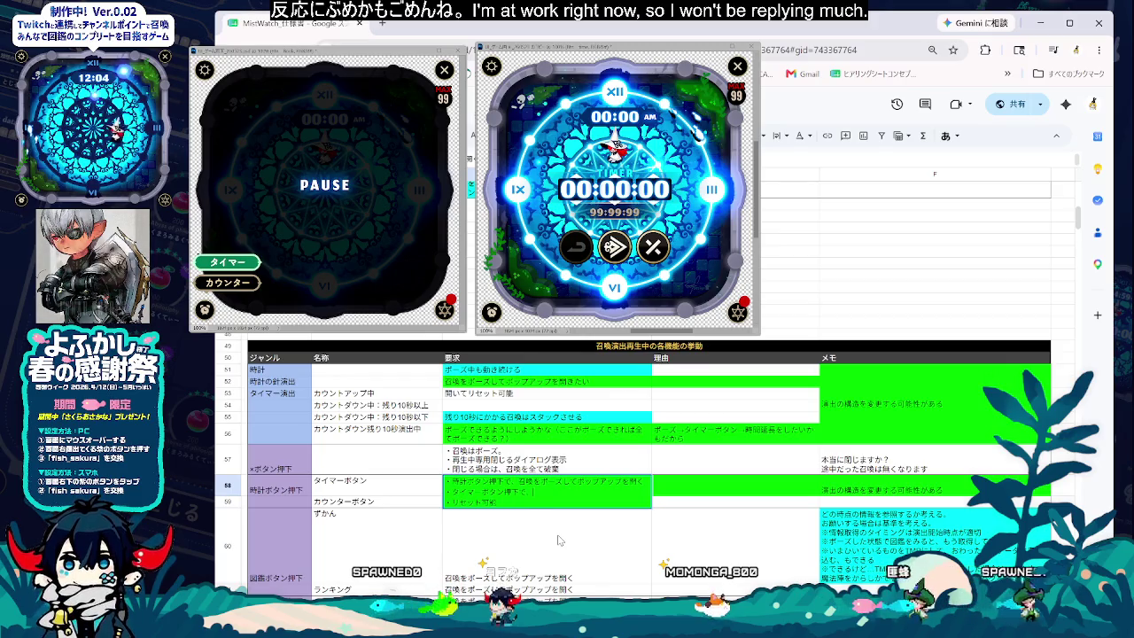
type("ポーズ可表示は左")
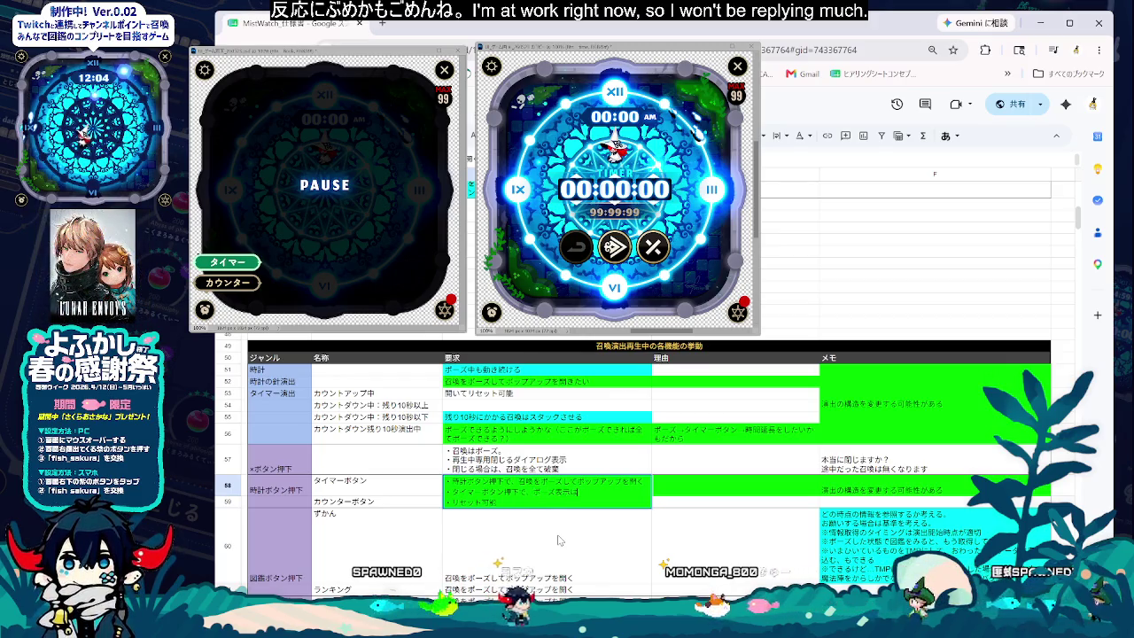
key("BackSpace")
key("BackSpace")
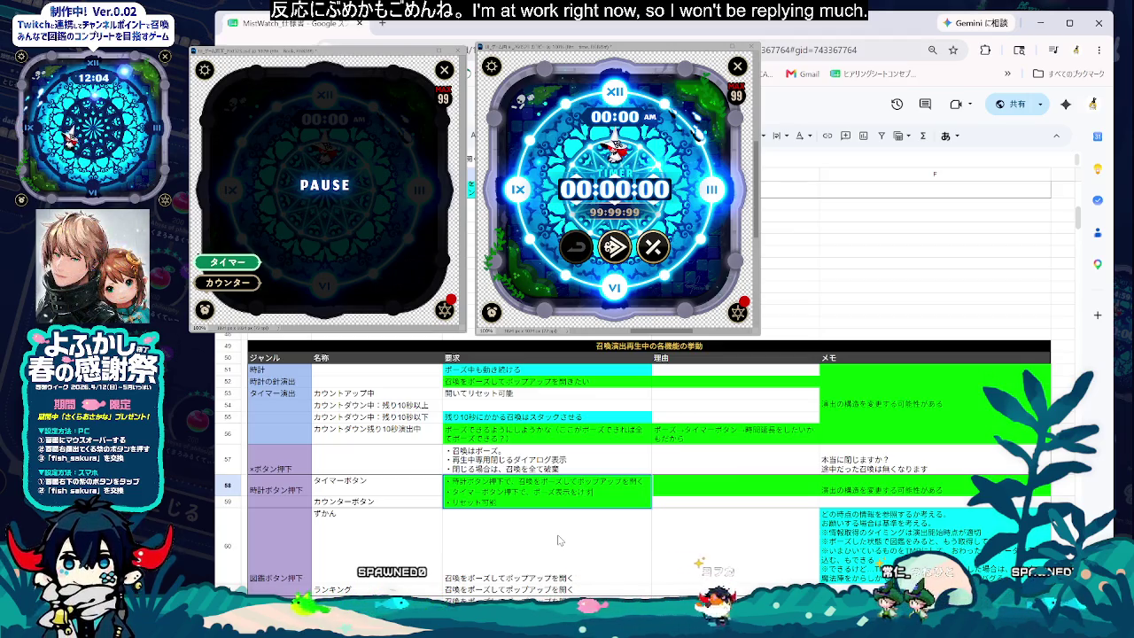
type("す。ただし、")
key("BackSpace")
key("BackSpace")
key("BackSpace")
type("タイマー画面")
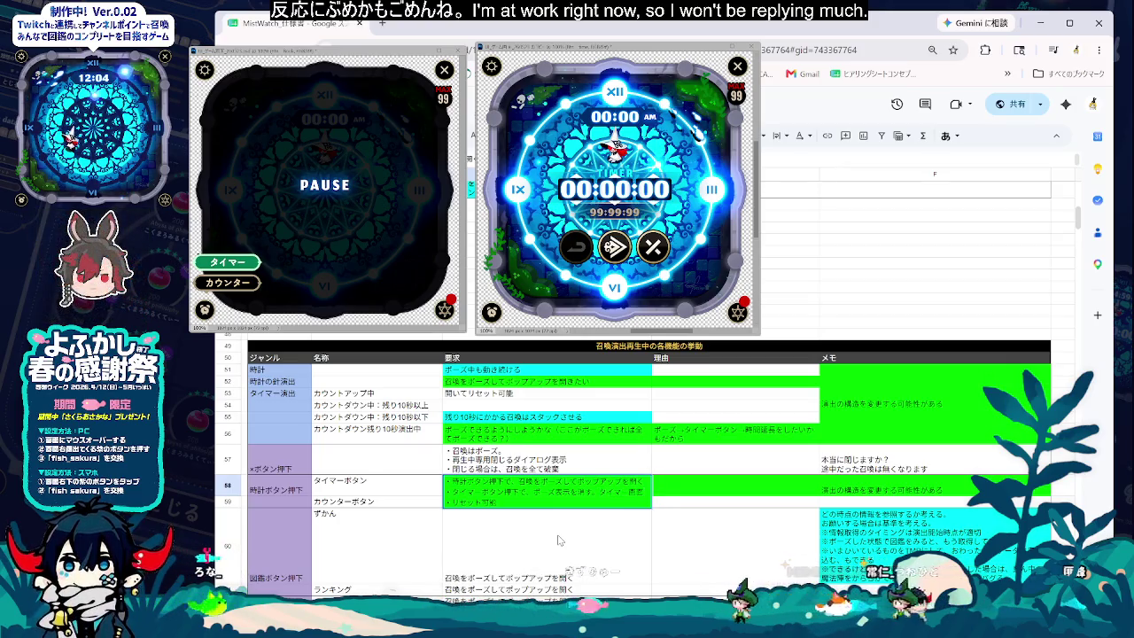
type("表示")
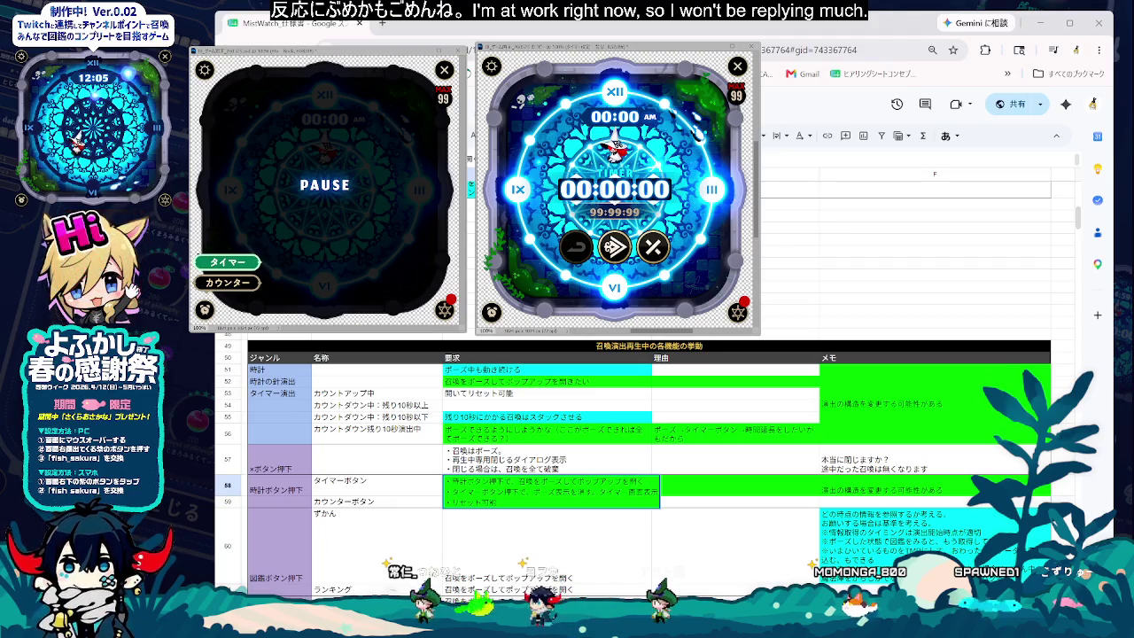
key("alt+Return")
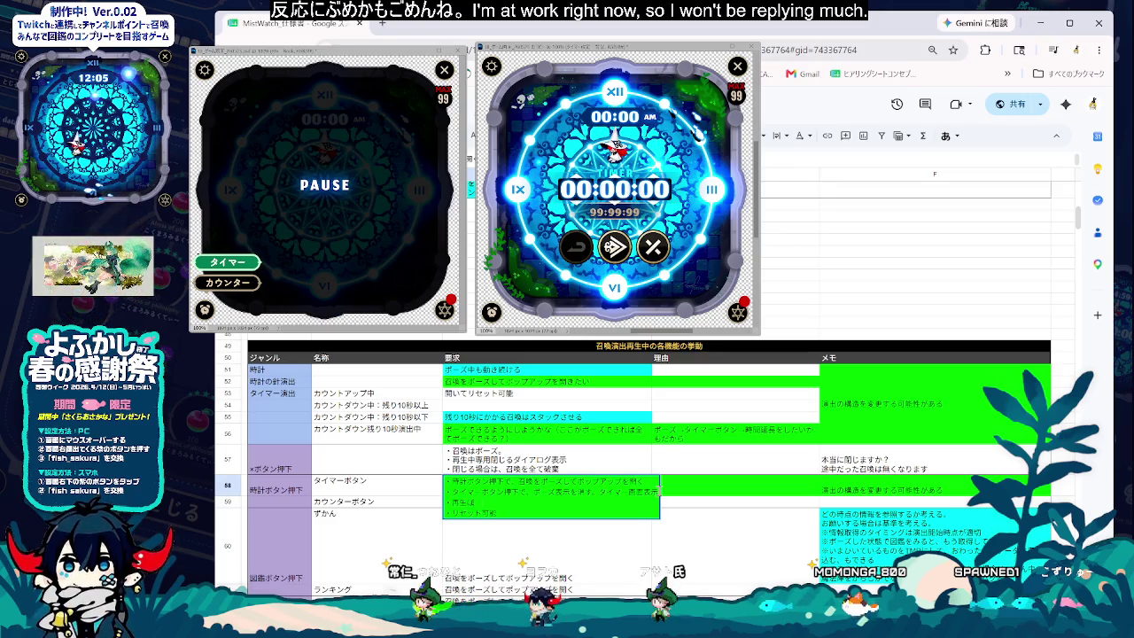
- Add the line '…×ボタン押下で、召喚に復帰' to D58 and delete the ・リセット可能 line
type("oln")
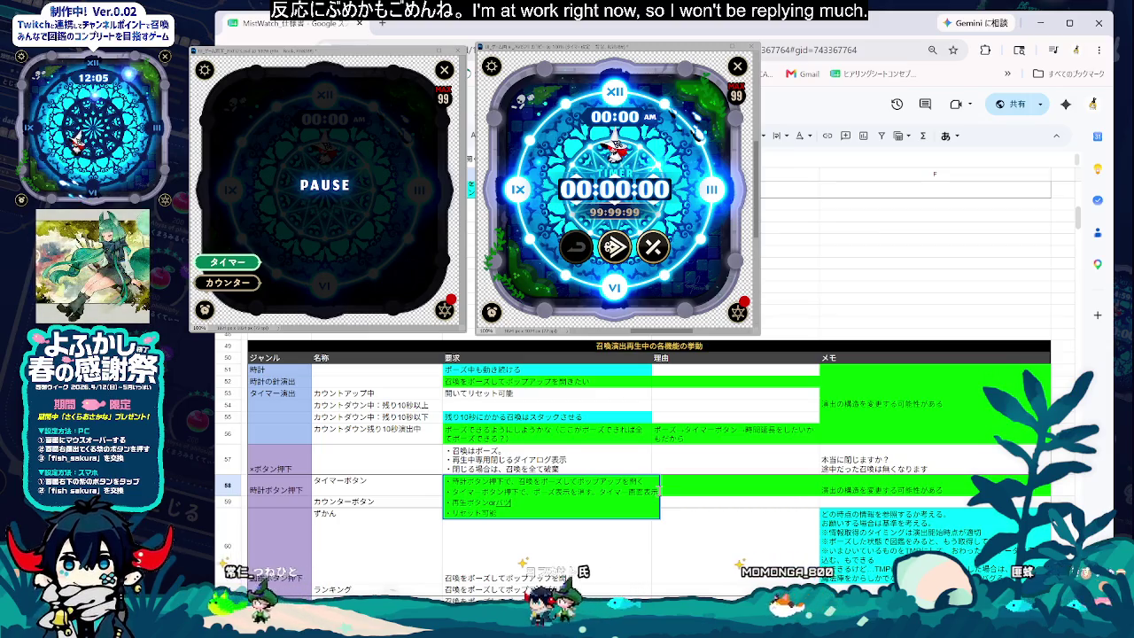
type("×ボタン押下で、")
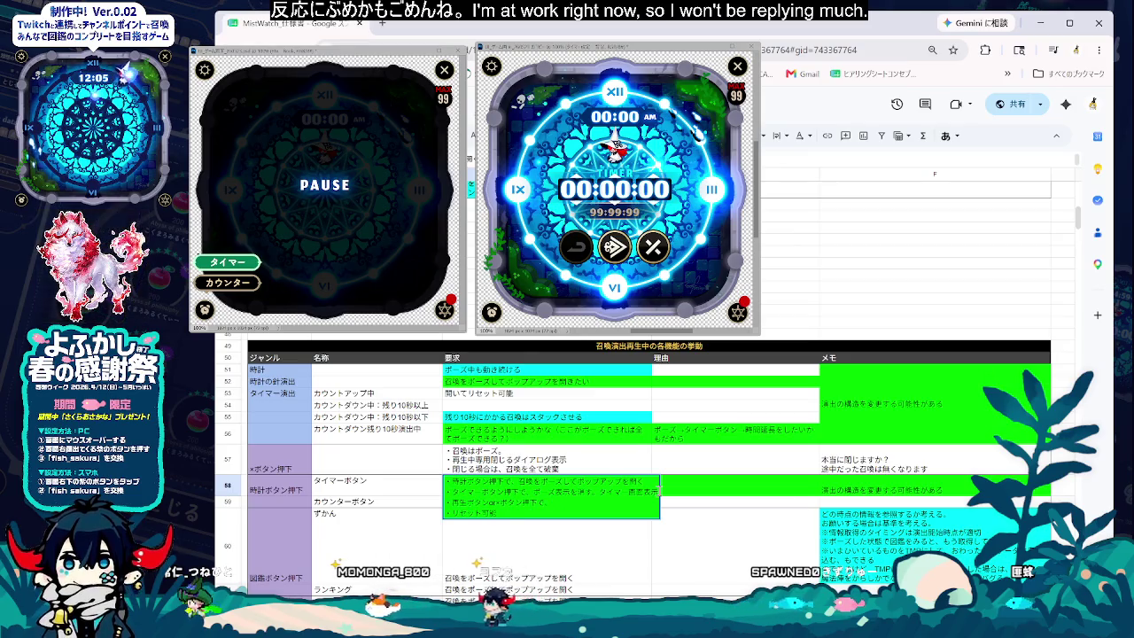
type("召喚にh")
type("ki")
key("space")
key("Return")
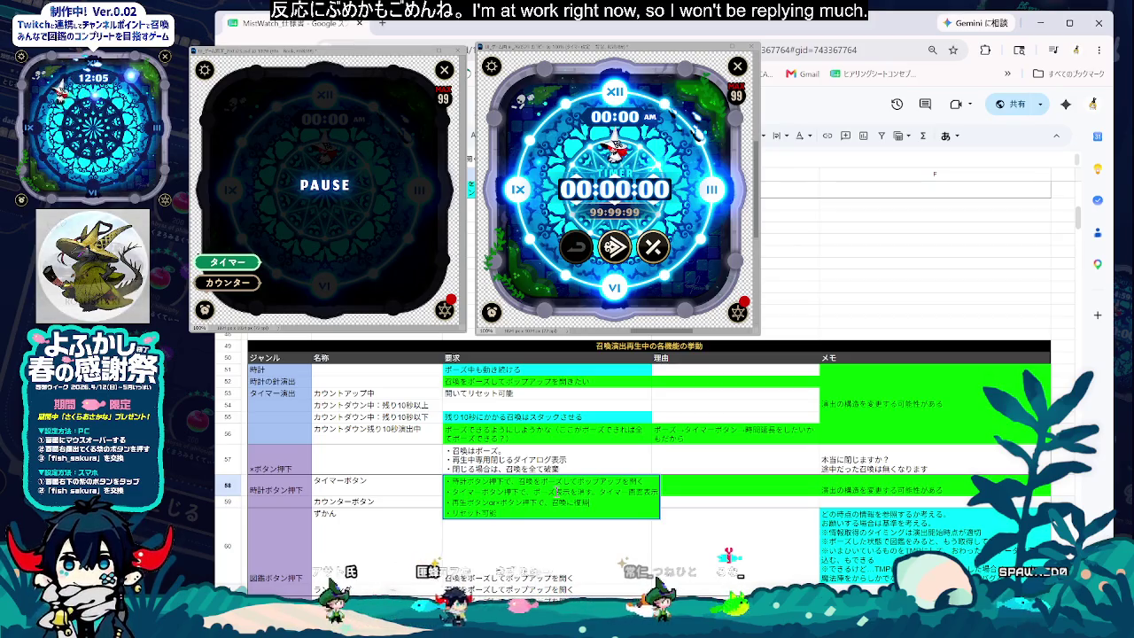
left_click_drag(498, 513, 304, 512)
key("BackSpace")
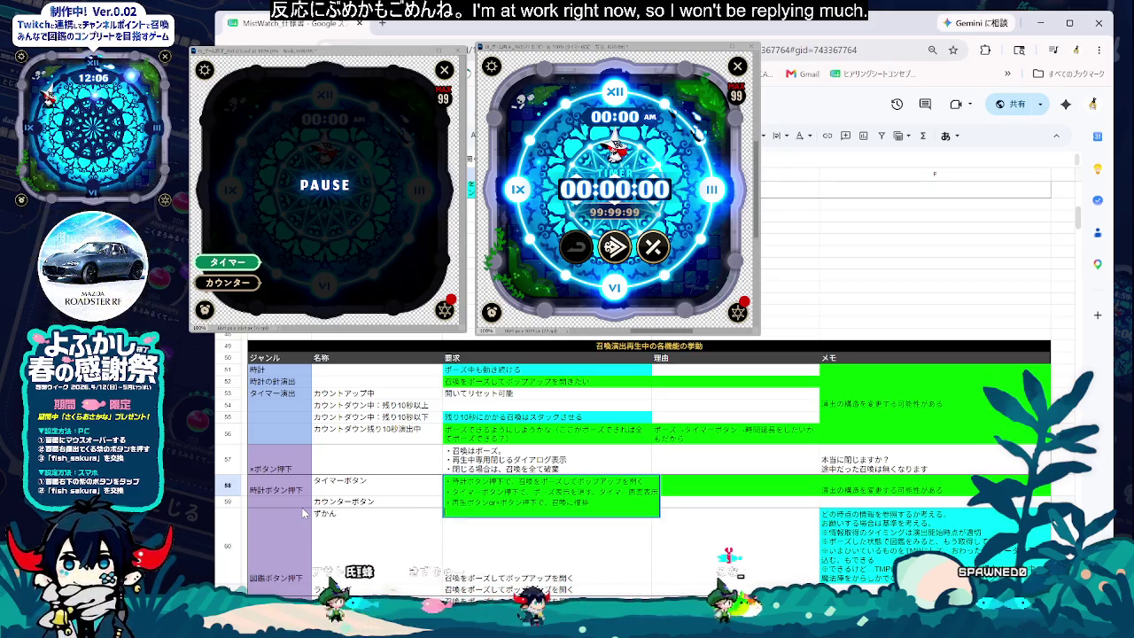
- Commit the row 58 requirement edit and widen the 要求 column slightly
key("Return")
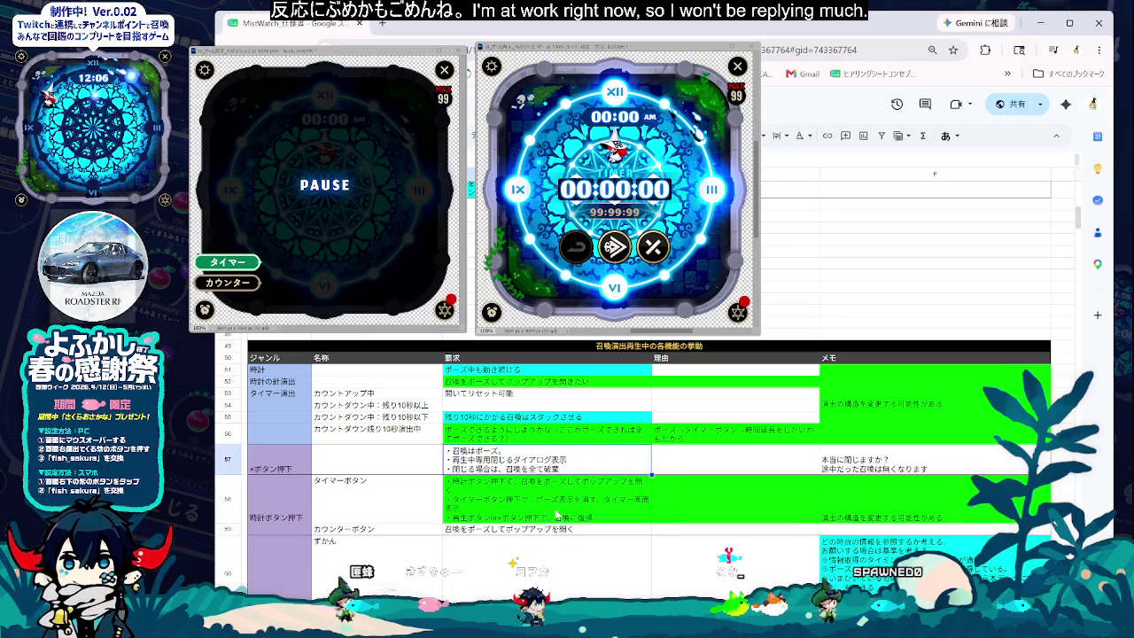
left_click(583, 481)
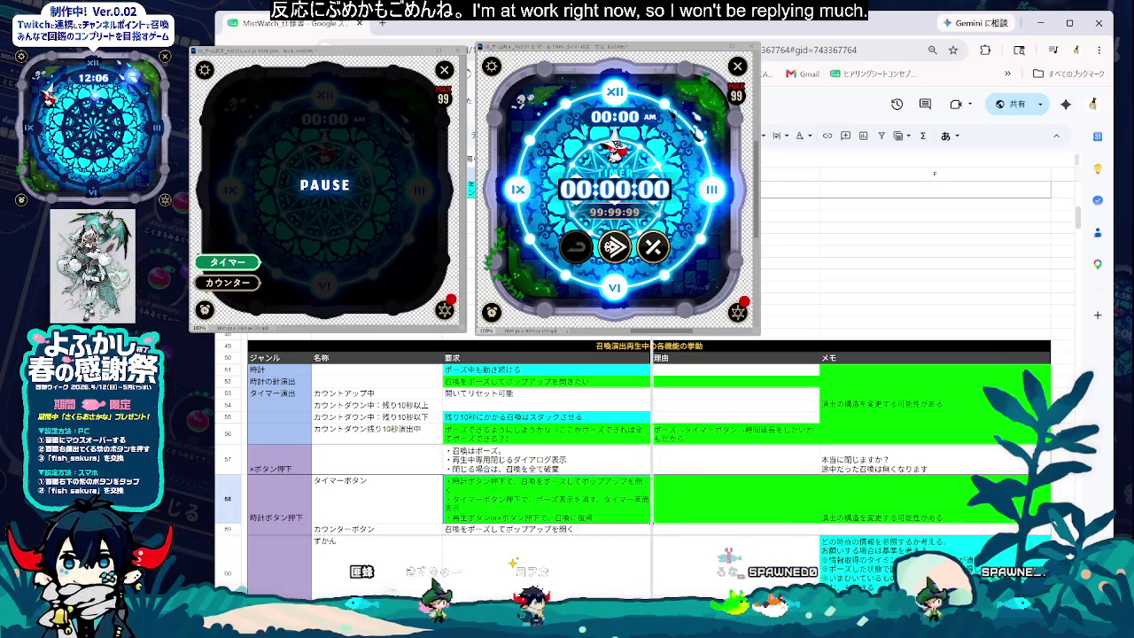
left_click(558, 550)
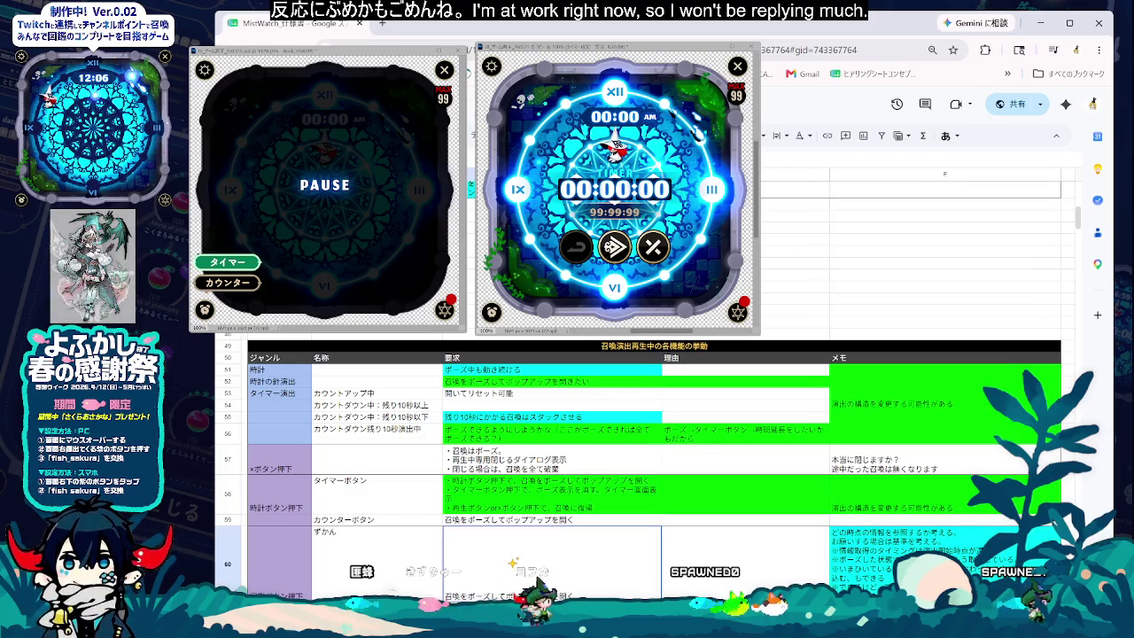
left_click_drag(666, 174, 668, 174)
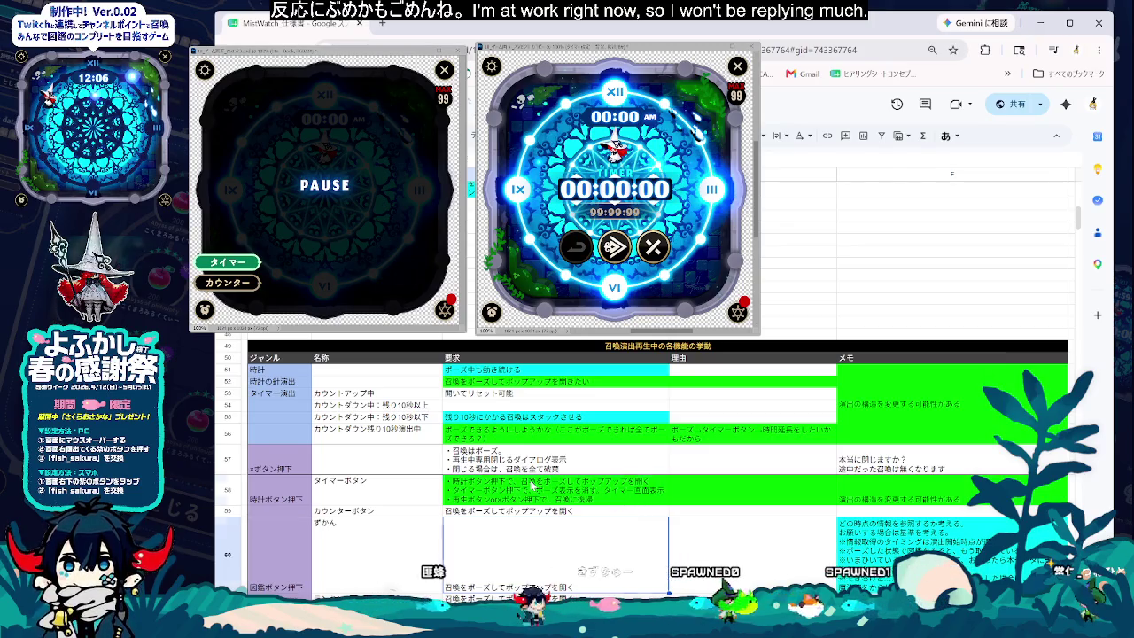
left_click(532, 486)
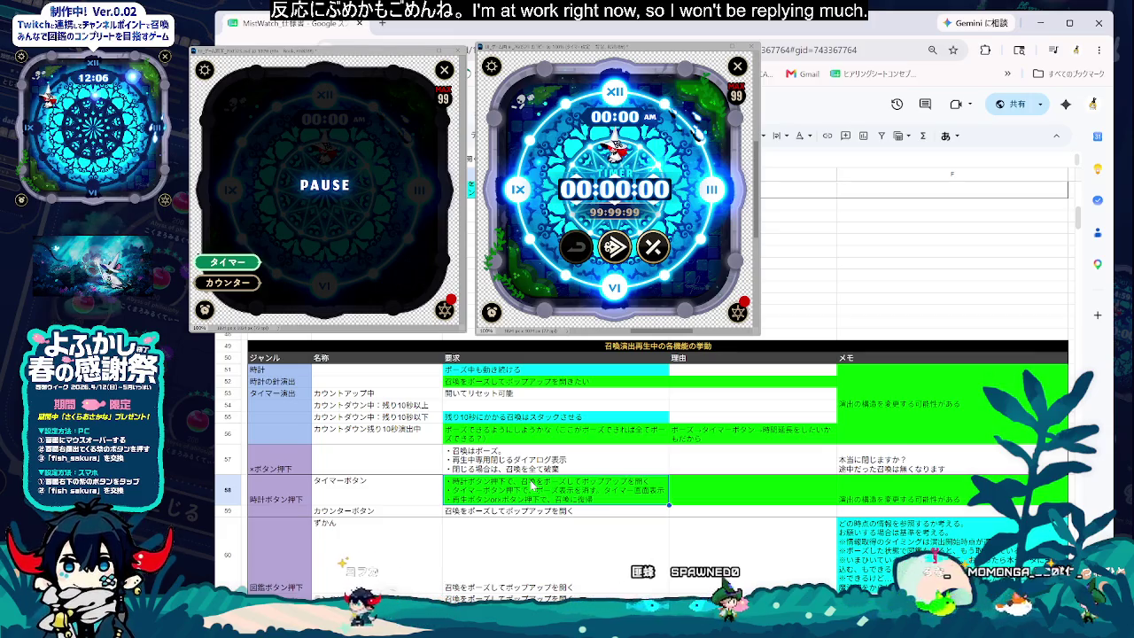
- Clear the green fill from row 58's 理由 cell, leaving it white
right_click(614, 497)
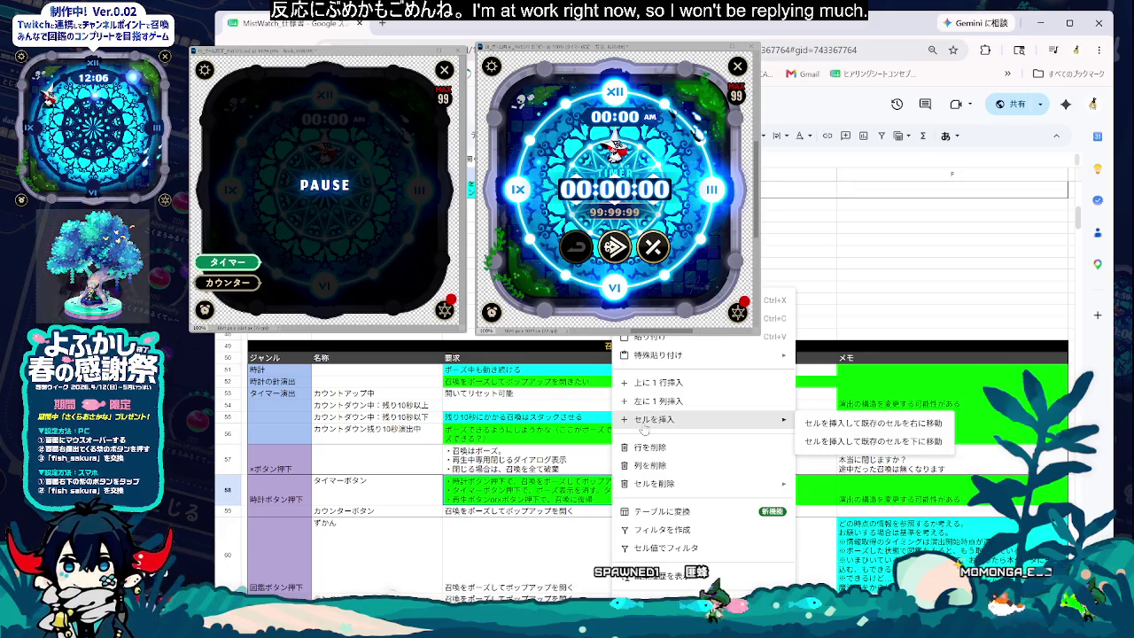
key("Escape")
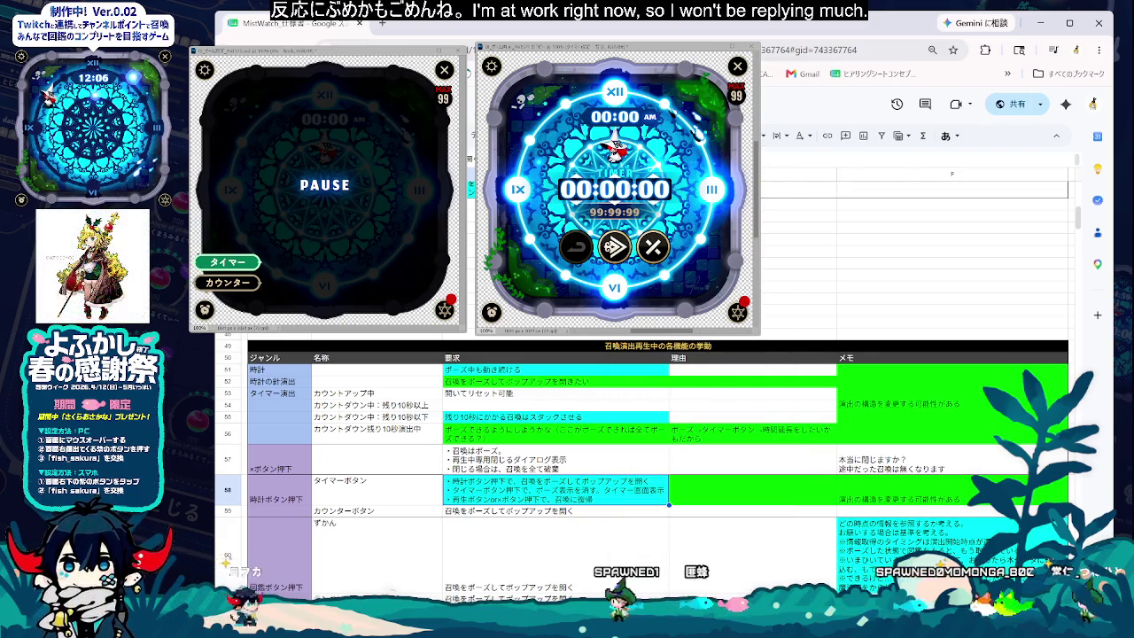
left_click(773, 495)
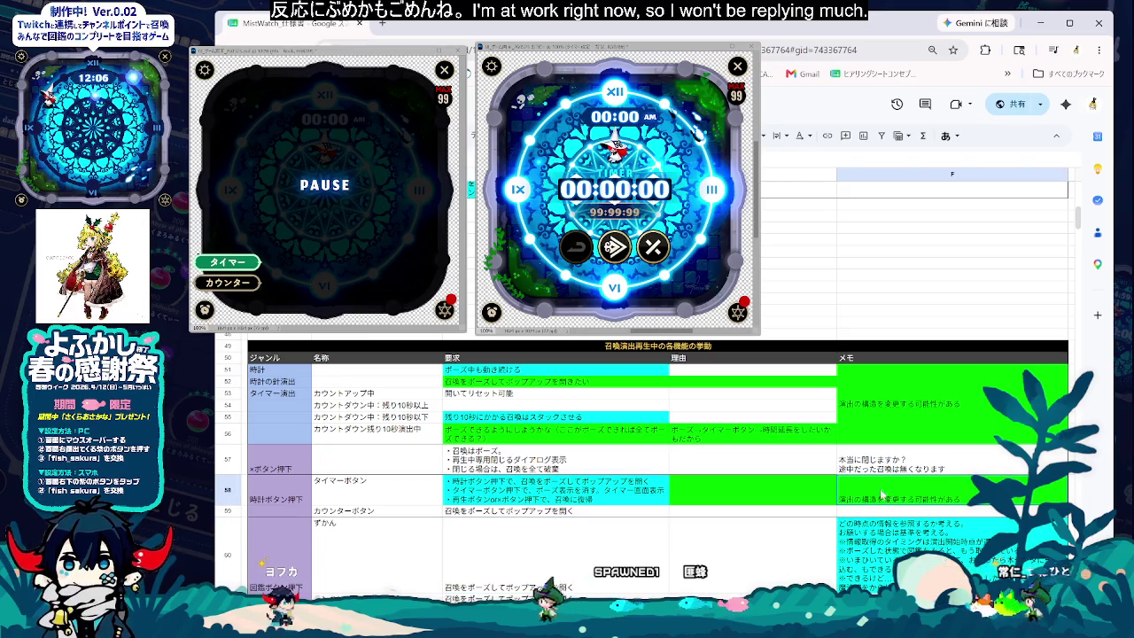
right_click(773, 494)
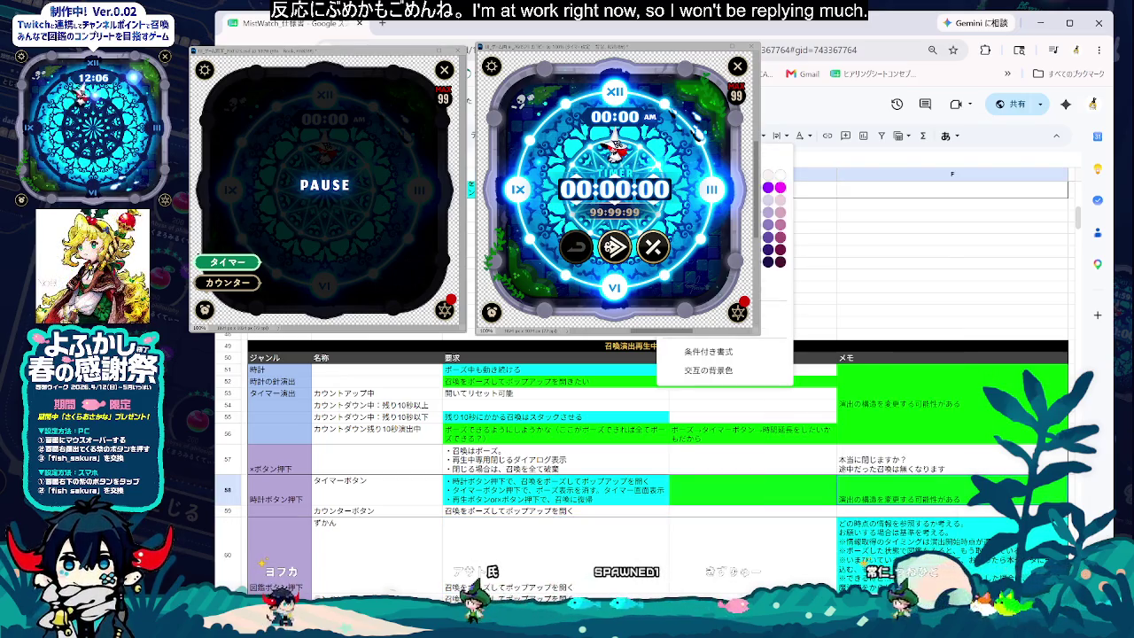
left_click(781, 176)
left_click(675, 535)
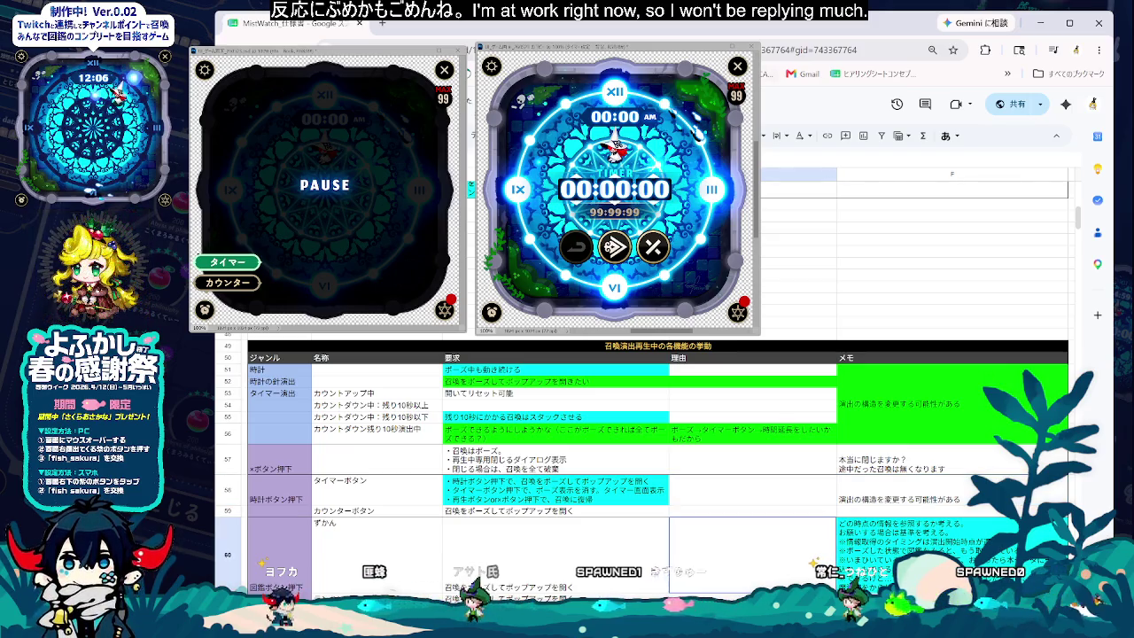
- Rewrite row 58's reason: 召喚演出 follows listener timing, so the streamer's operation takes priority
left_click(727, 494)
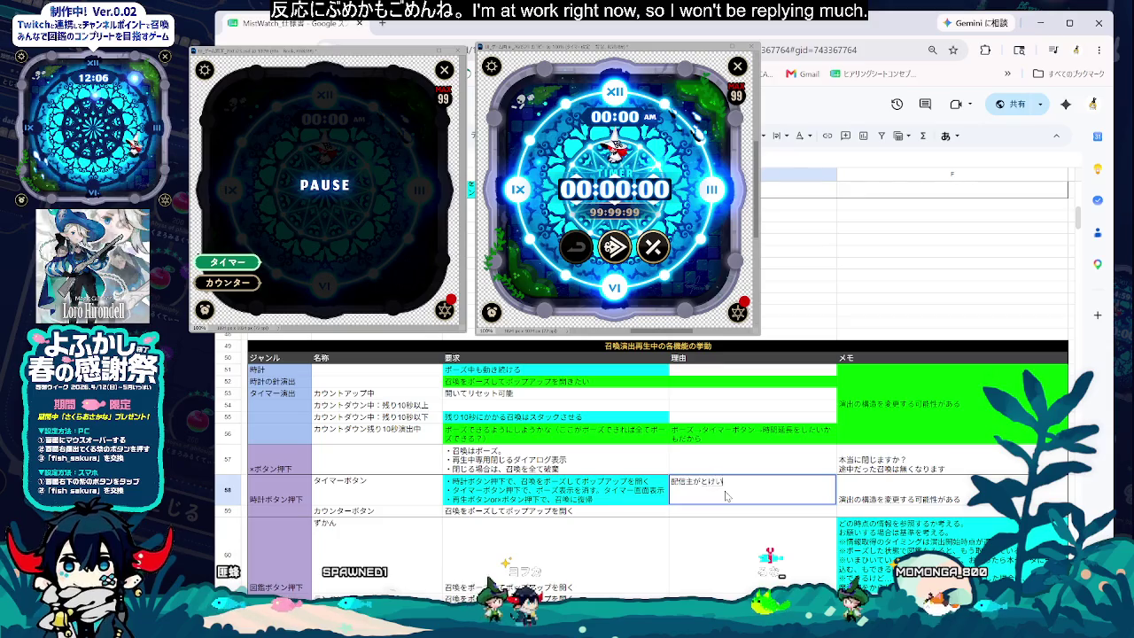
key("BackSpace")
key("BackSpace")
key("BackSpace")
type("s操作したいたい")
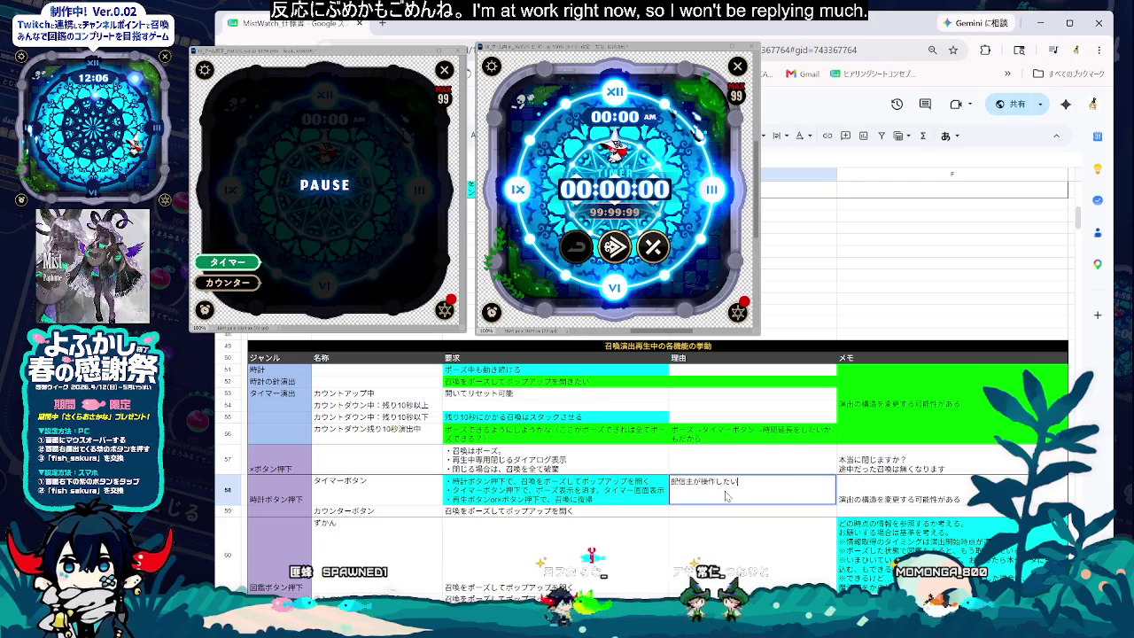
type("ミングと")
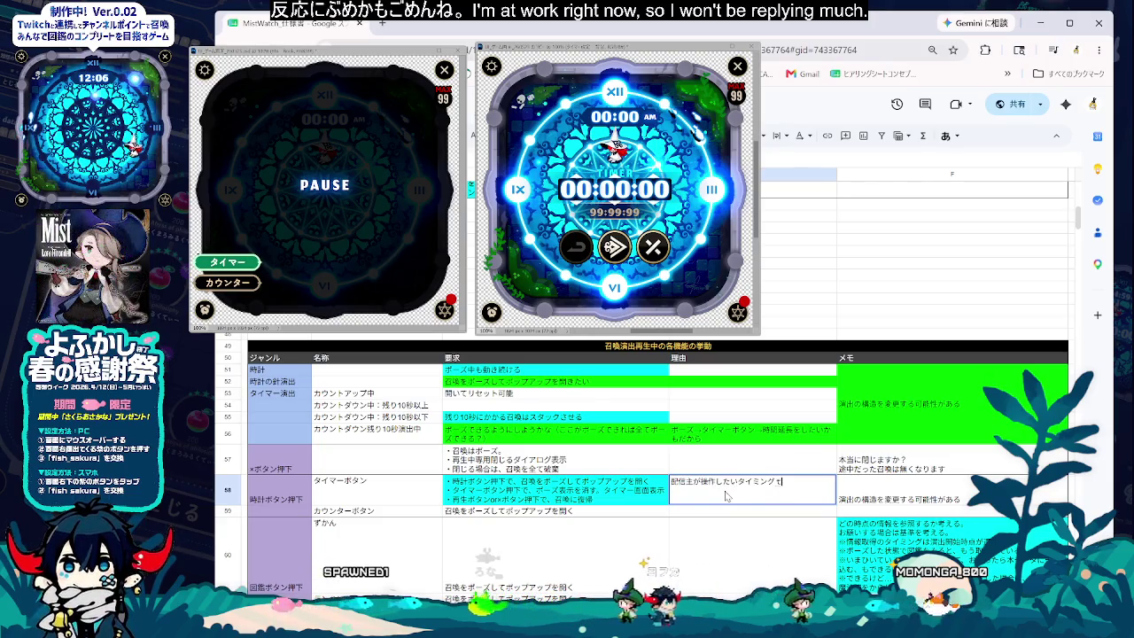
type("、再生")
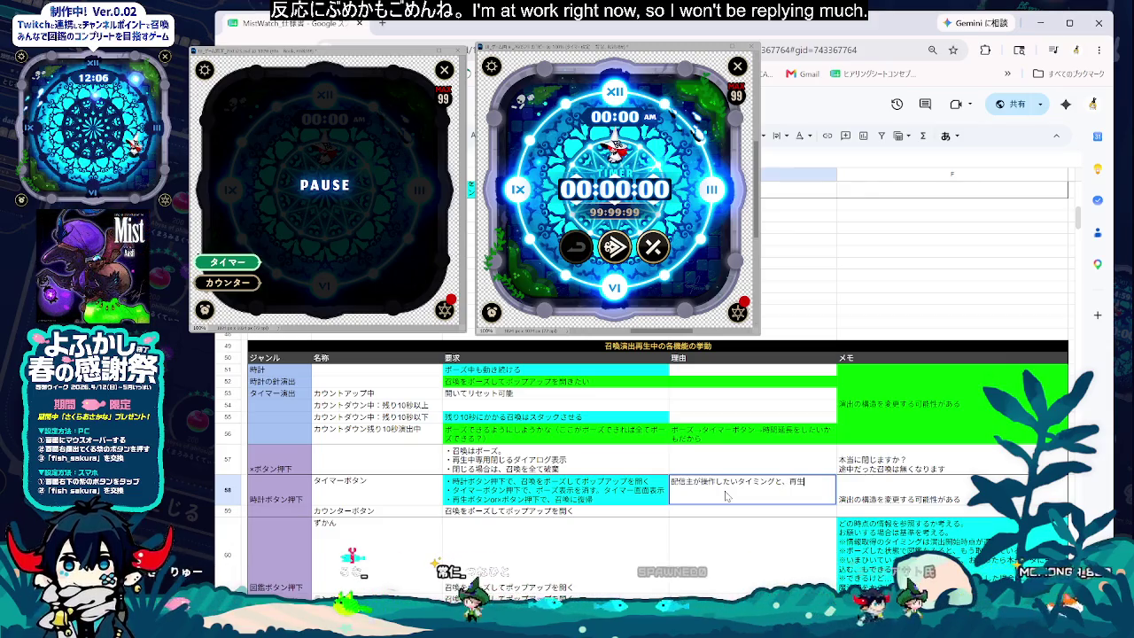
type("んしゅつ")
key("space")
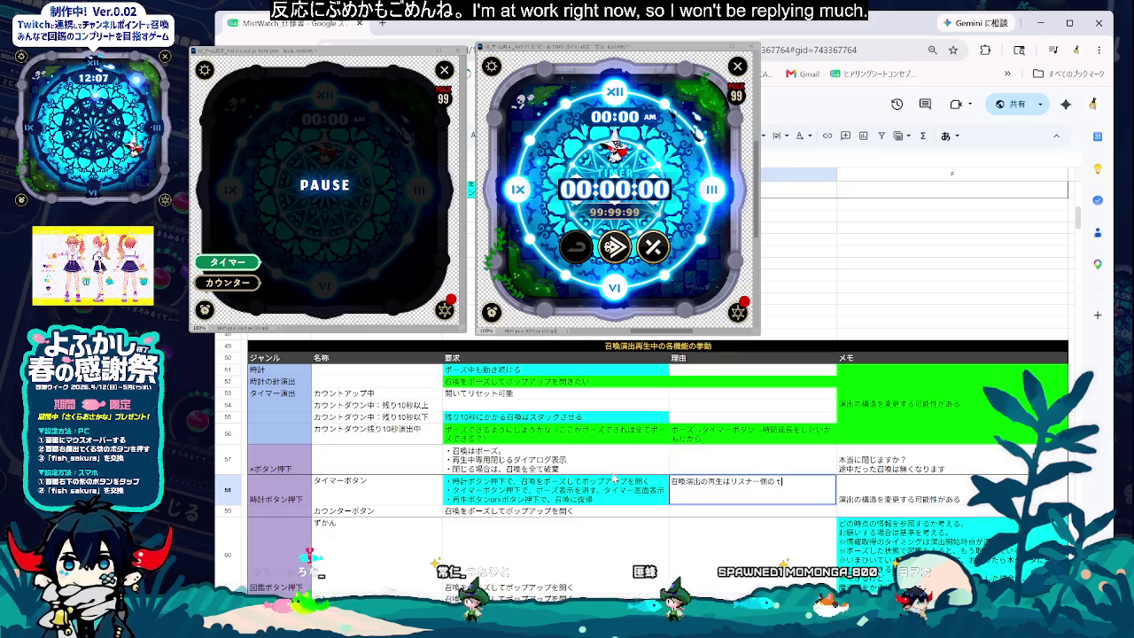
type("タイミングでおk")
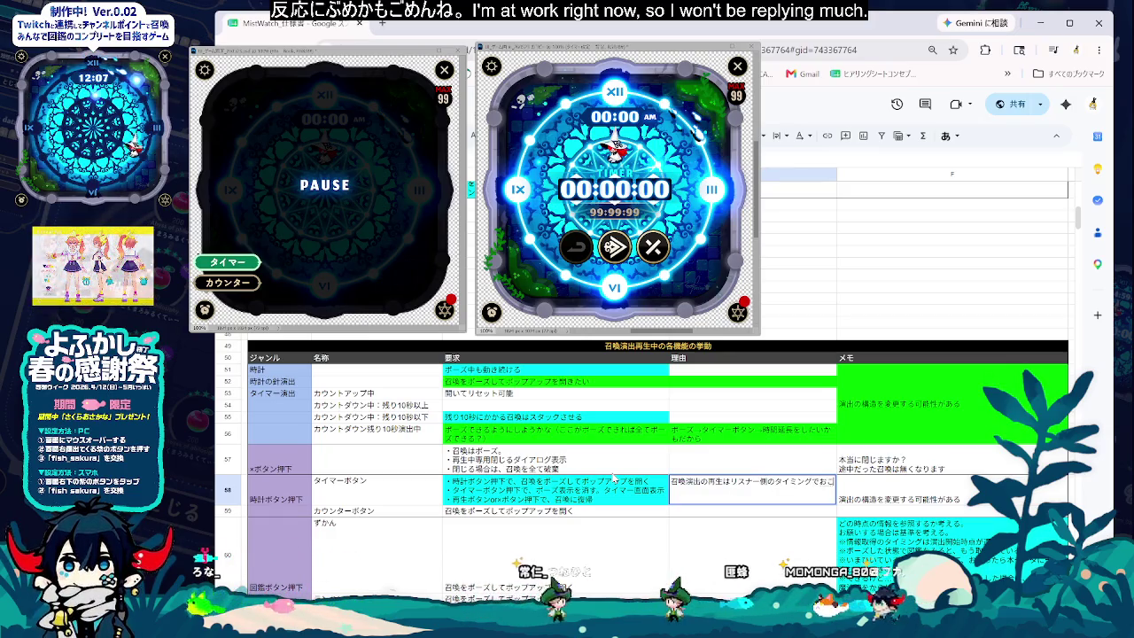
type("行われている")
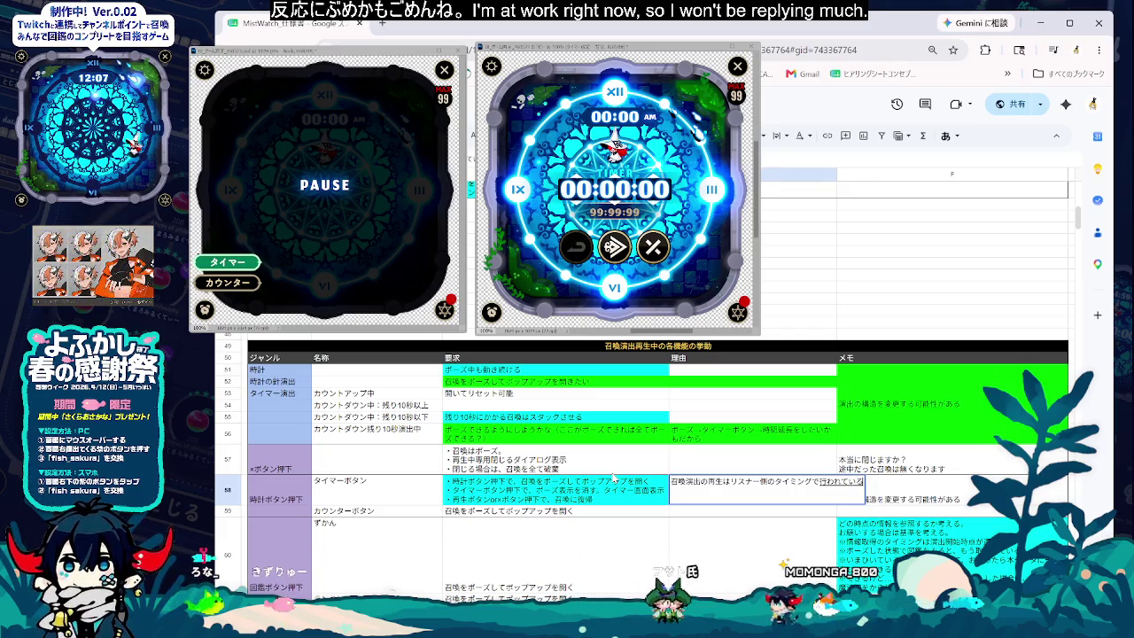
type("ため、配信主が操作したいタイ")
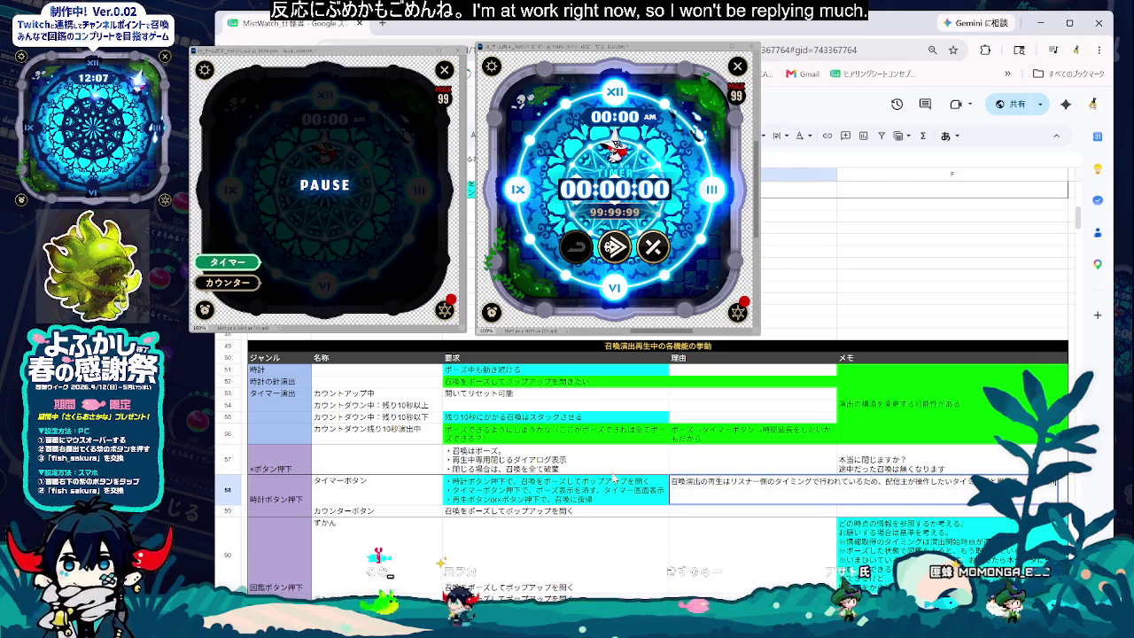
type("そうさ")
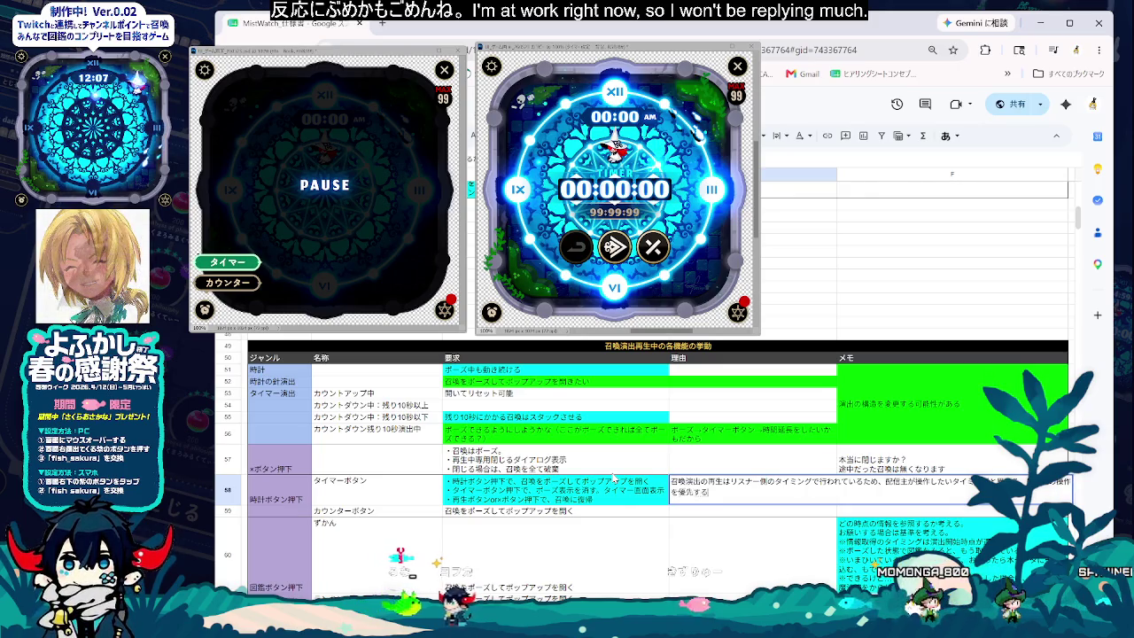
key("Return")
key("Up")
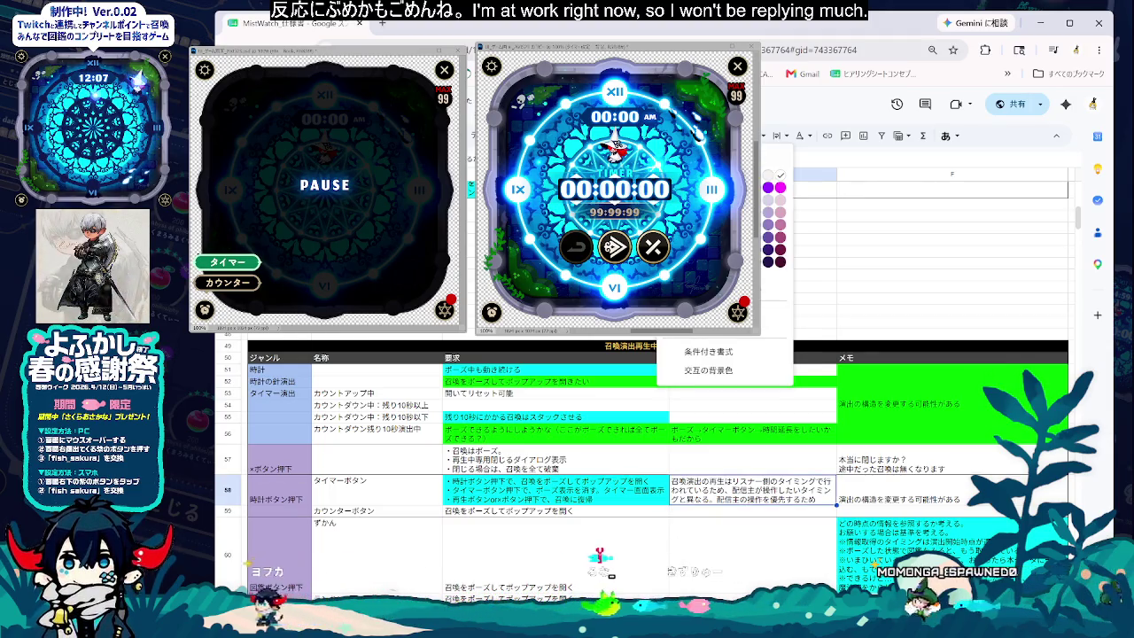
- Reword row 58's memo and paste it, cyan, into the merged rows 53–56 memo cell
left_click(791, 554)
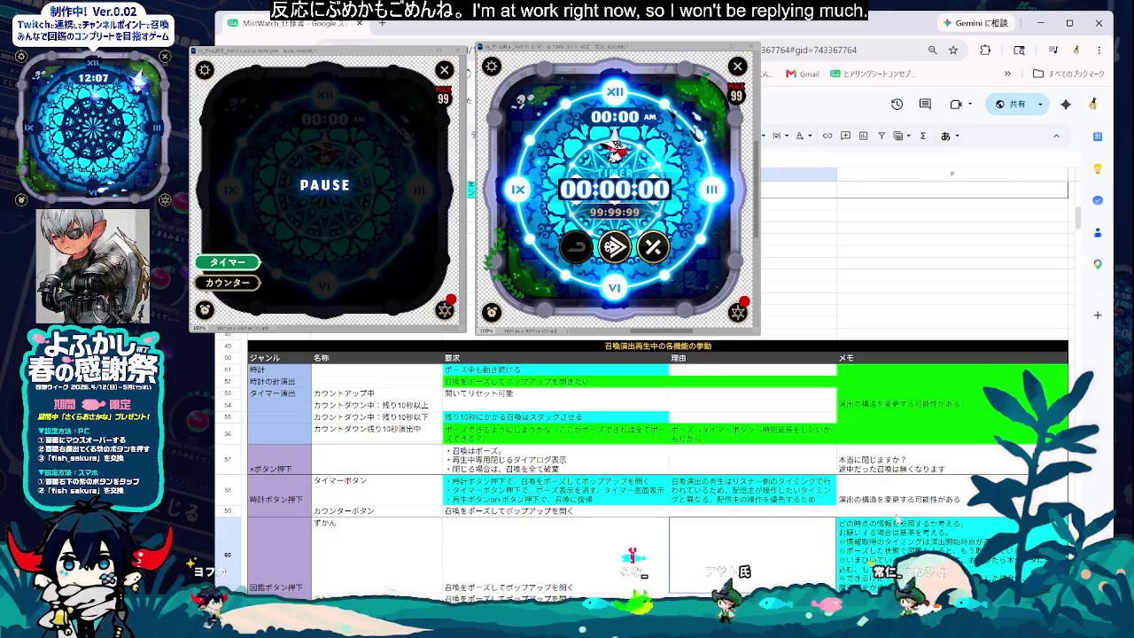
double_click(973, 486)
type("必要ありますか？")
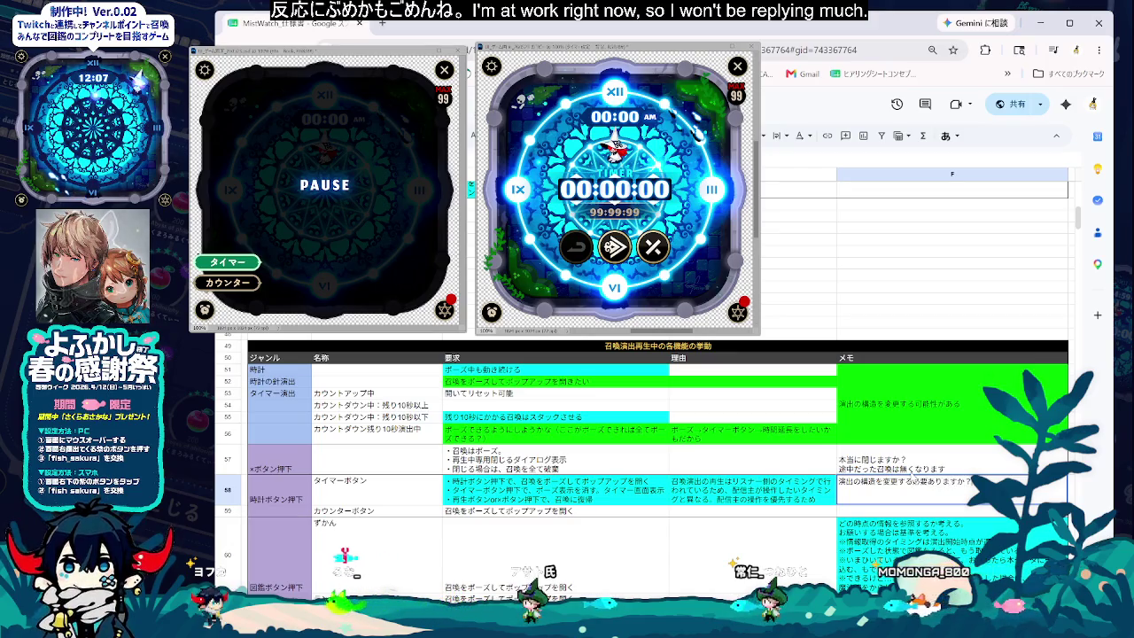
key("Return")
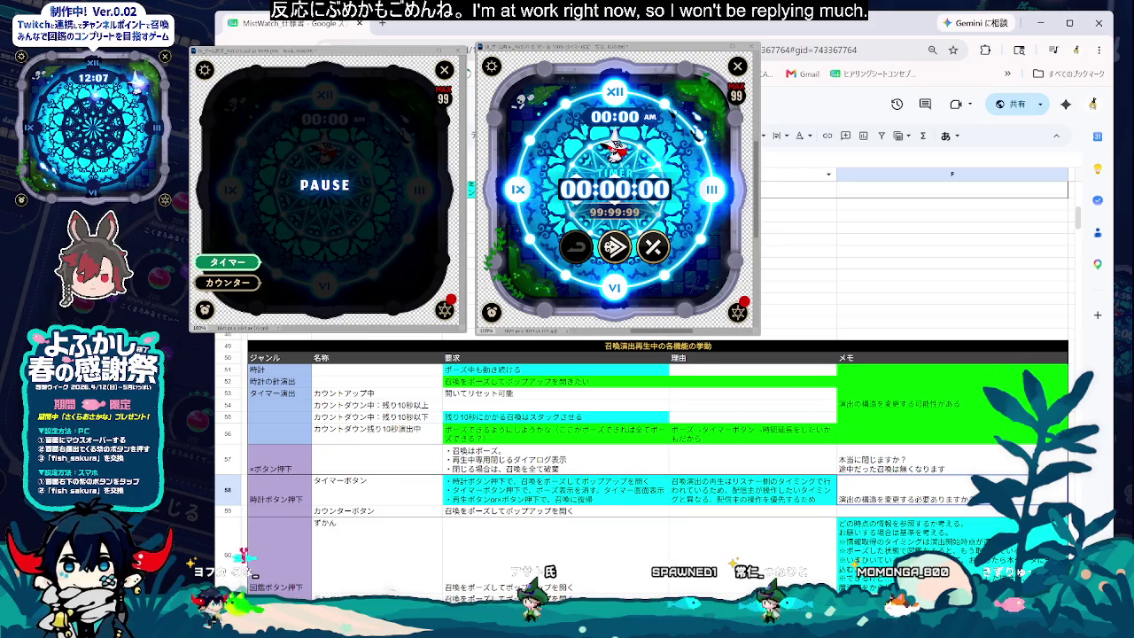
left_click(671, 136)
left_click(893, 421)
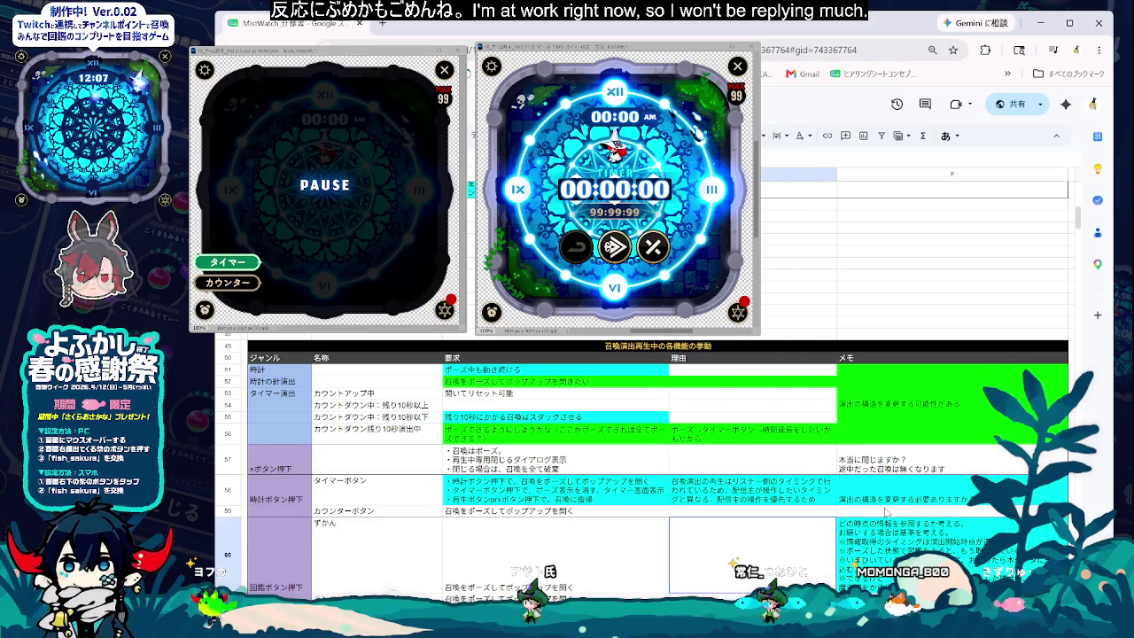
left_click(892, 421)
type("演出の構造を変更する必要ありますか？")
left_click(760, 551)
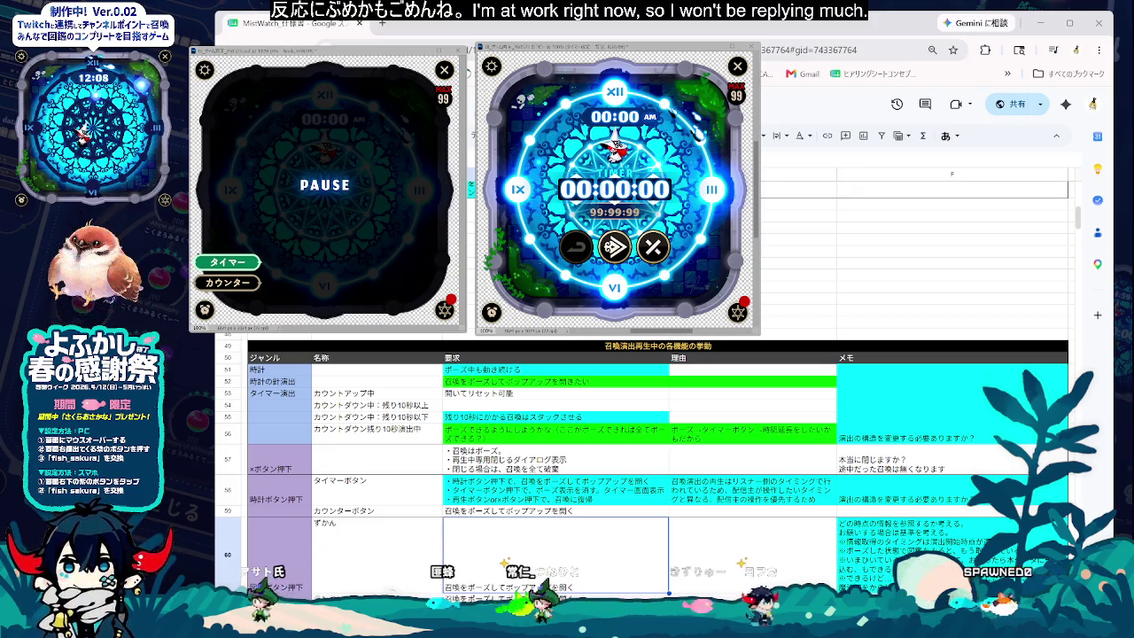
left_click(507, 395)
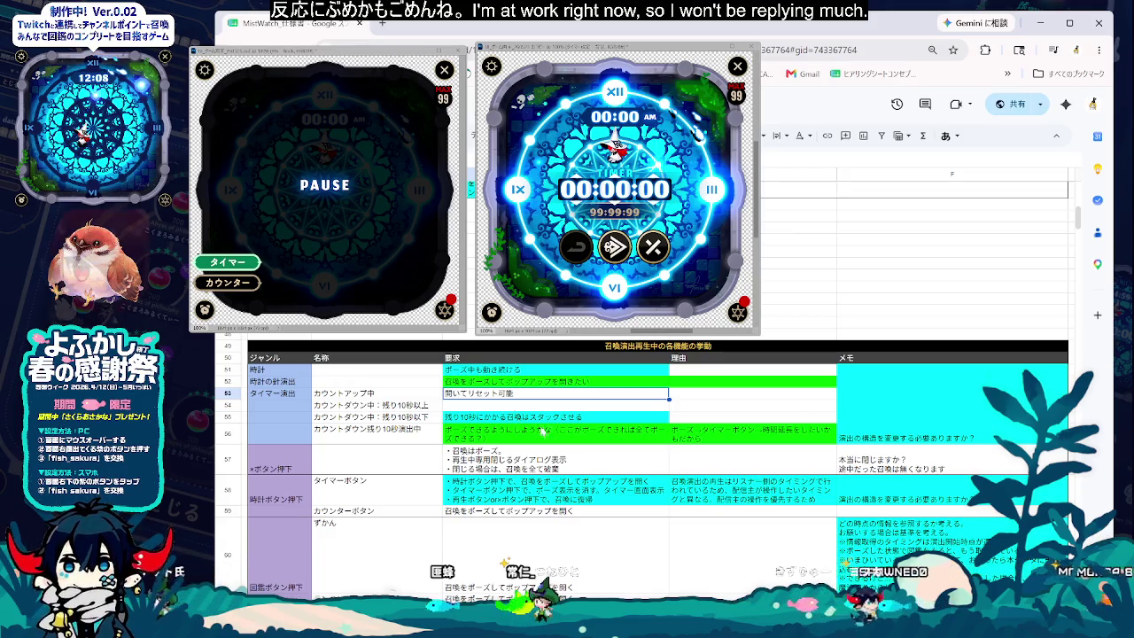
left_click(524, 407)
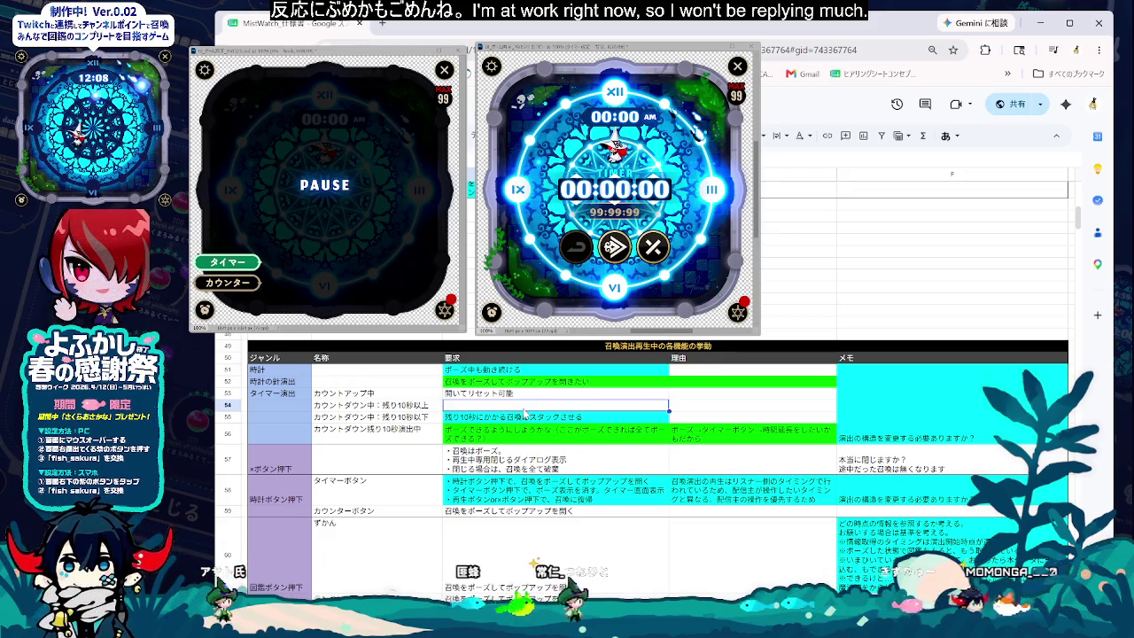
left_click(534, 382)
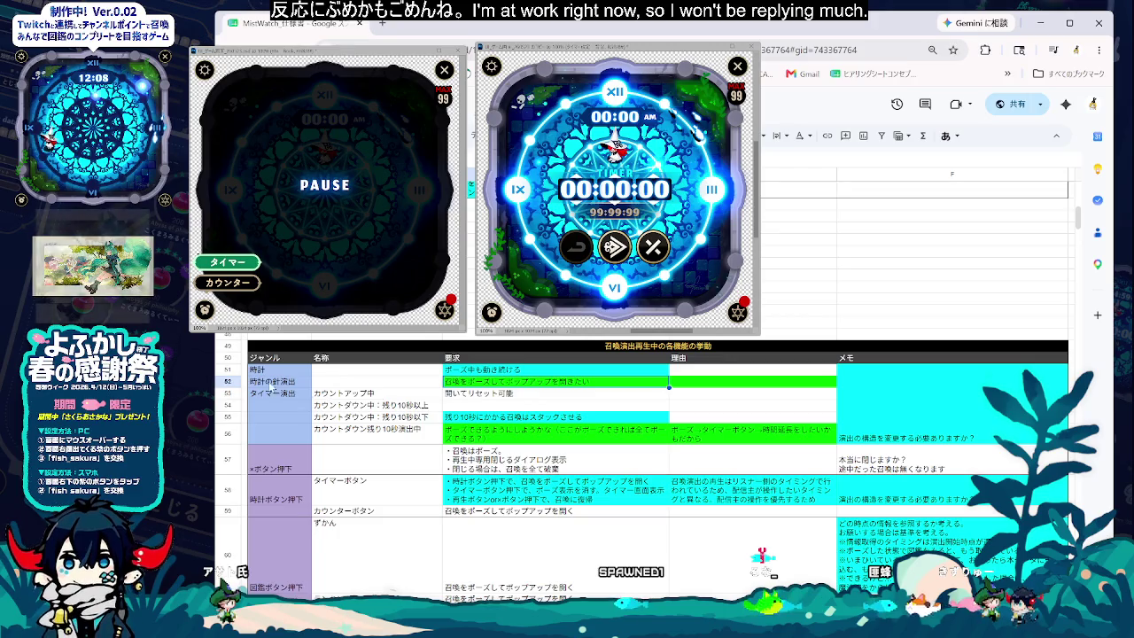
left_click(228, 380)
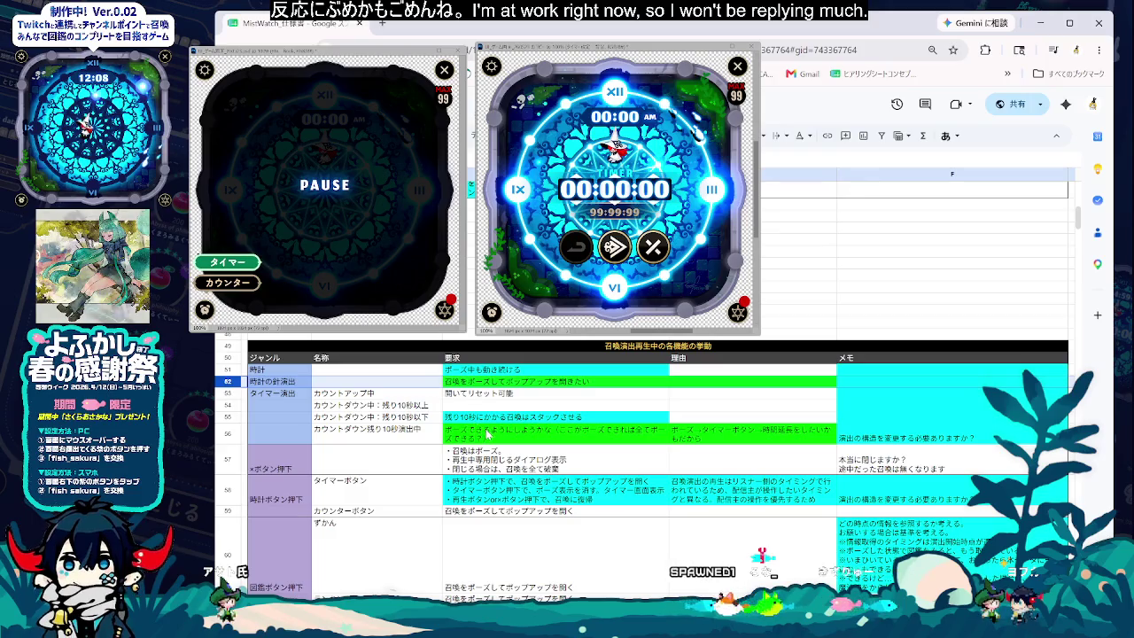
left_click(567, 434)
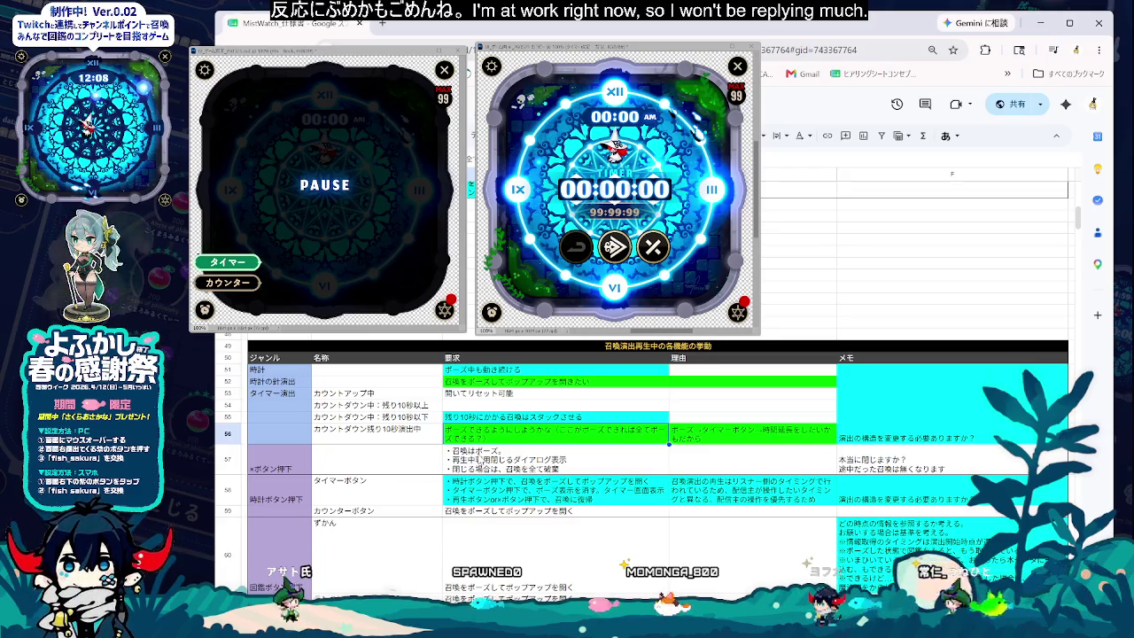
- Scroll down to the Twitch rows and select the row 64 Twitch設定1 requirement cell
left_click(609, 580)
scroll(608, 583, "down", 2)
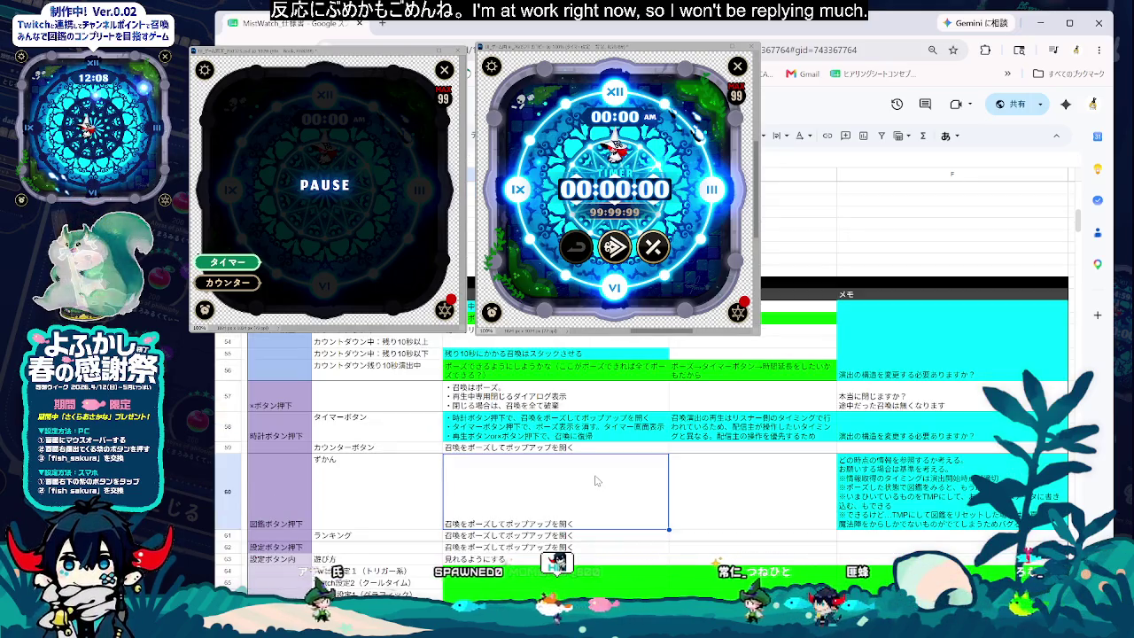
scroll(593, 515, "down", 2)
left_click(593, 509)
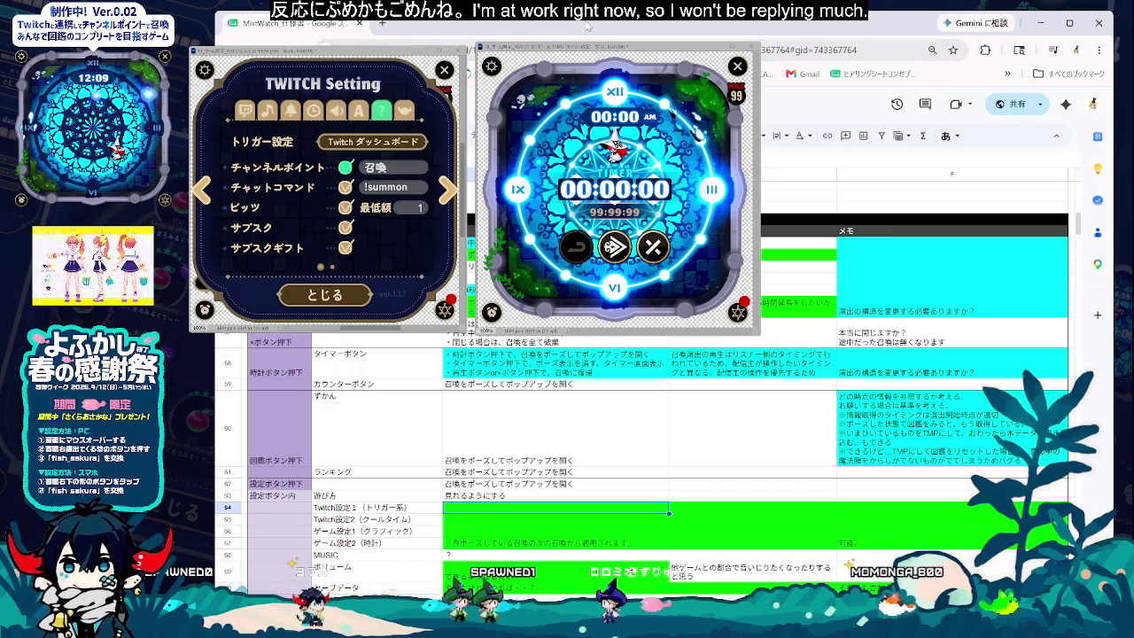
- Enter 変更可能にしたい as the Twitch設定1 (トリガー系) requirement in row 64
double_click(473, 511)
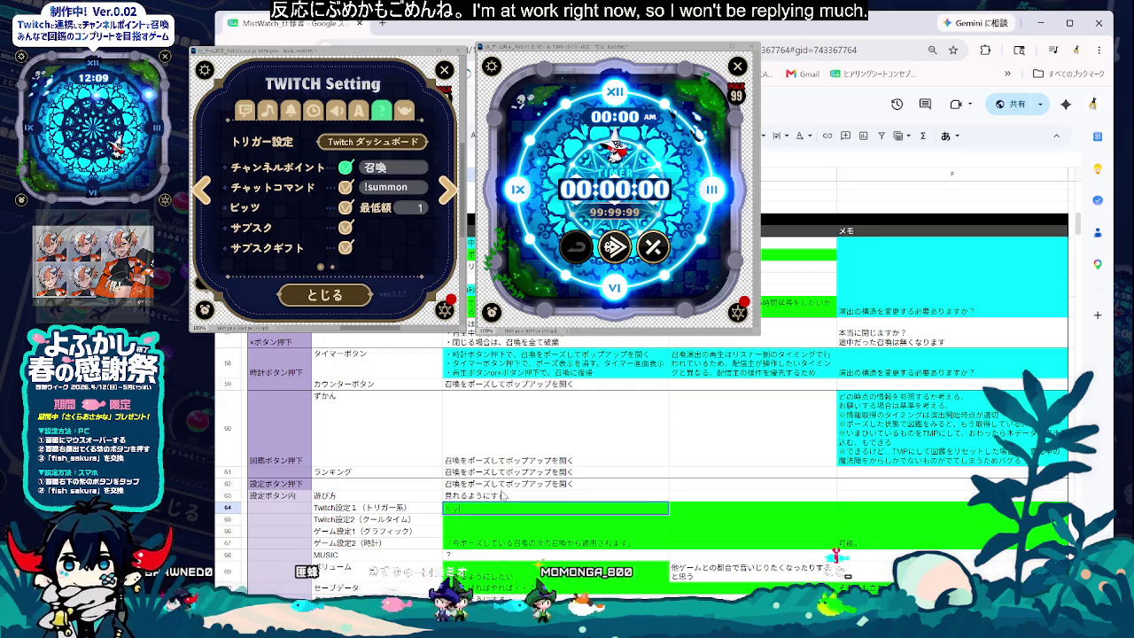
type("召喚をい")
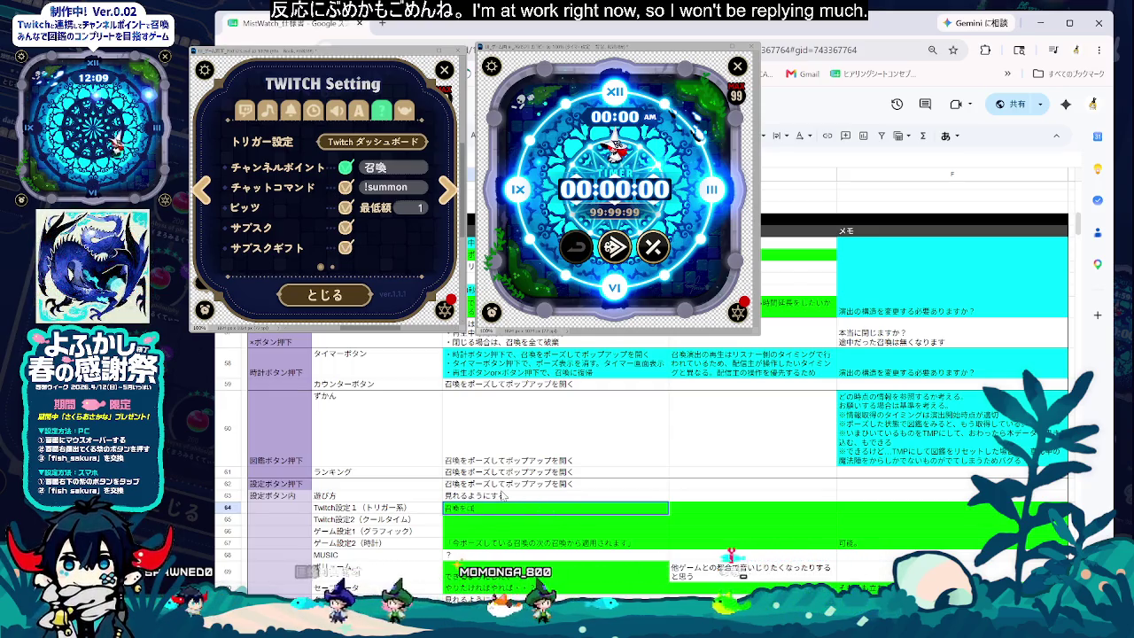
key("Escape")
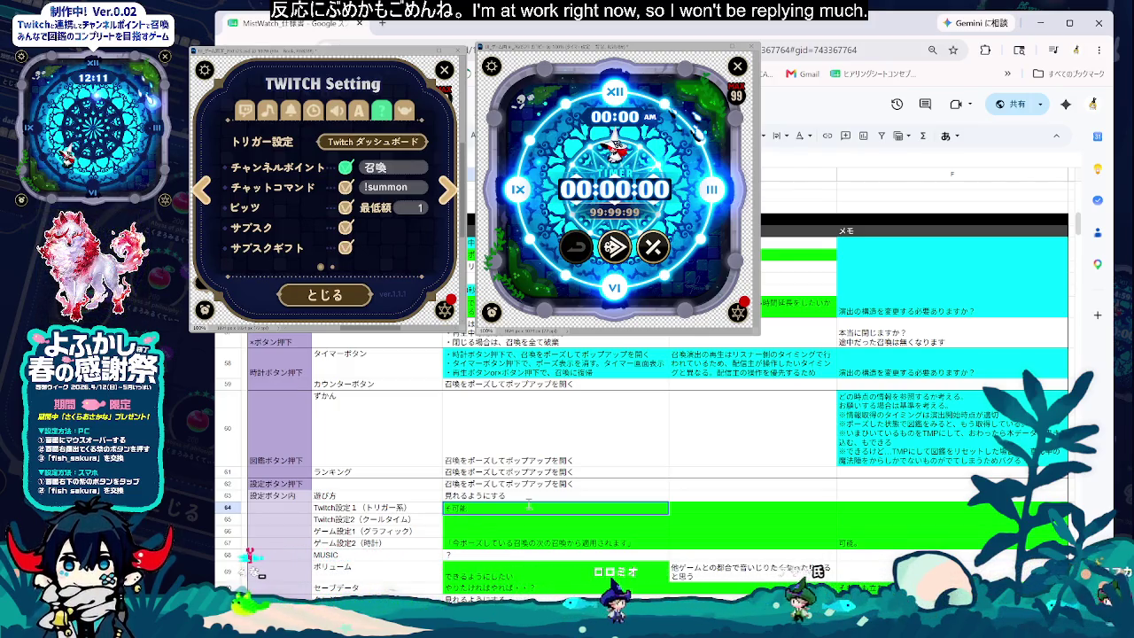
type("変更可能にしたい")
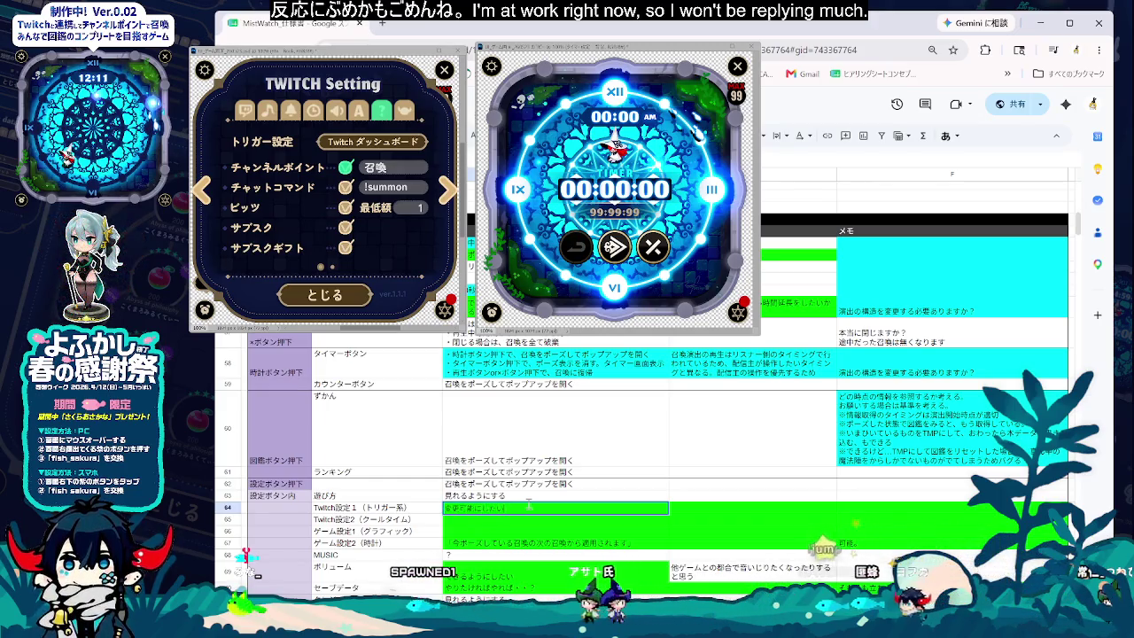
left_click(691, 507)
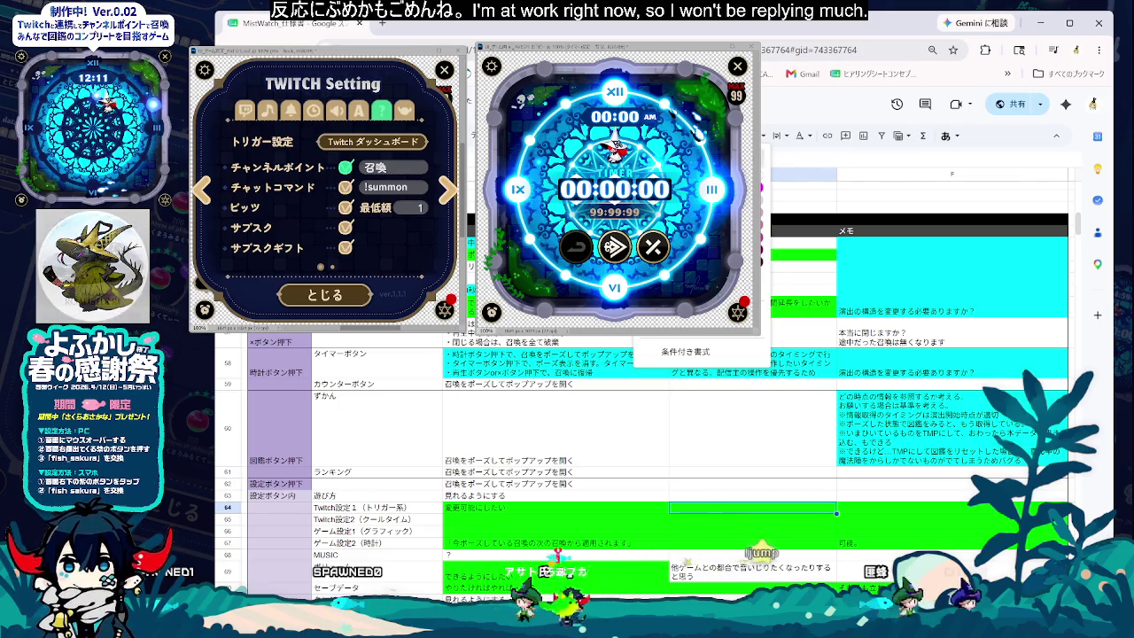
- Write row 64's reason about raising the channel-point minimum when many people can summon
type("拡張お入り")
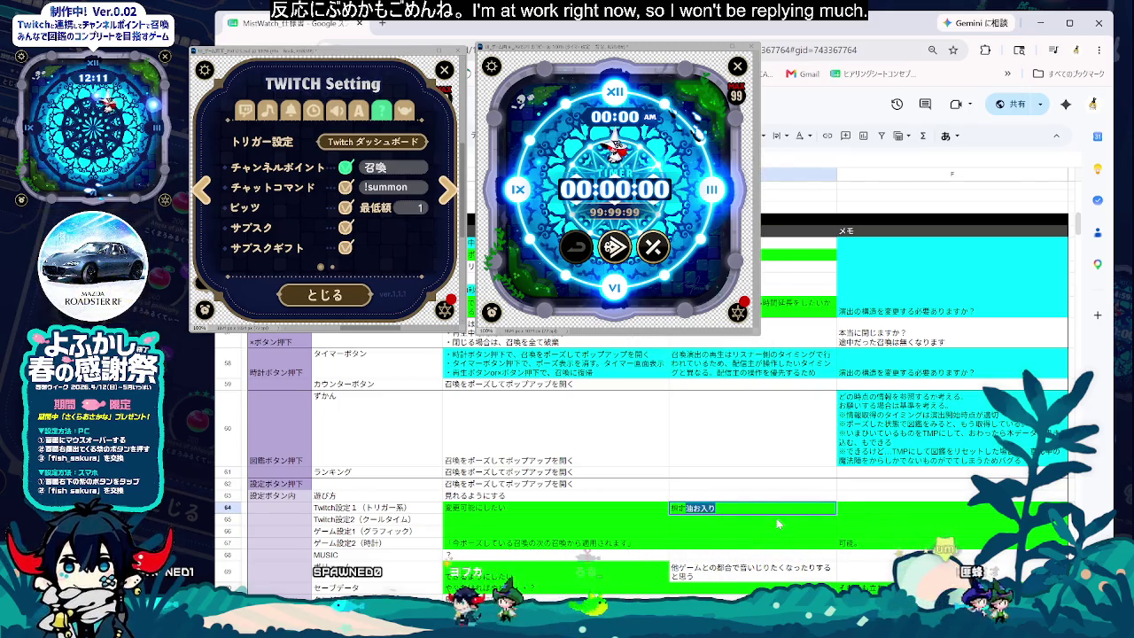
type("よりも")
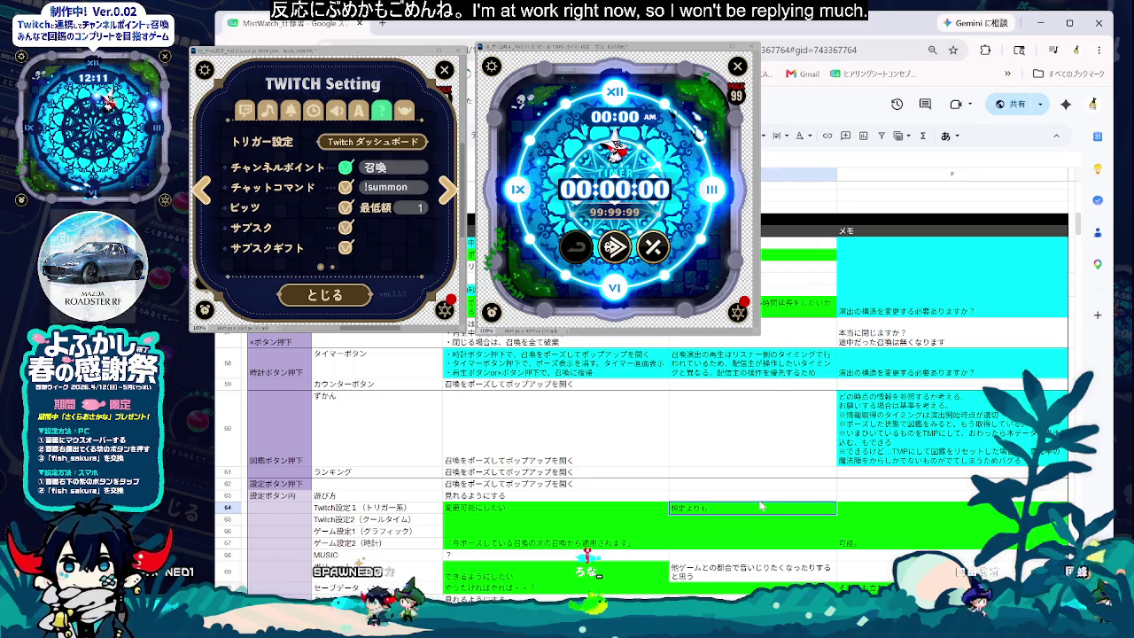
type("しょう")
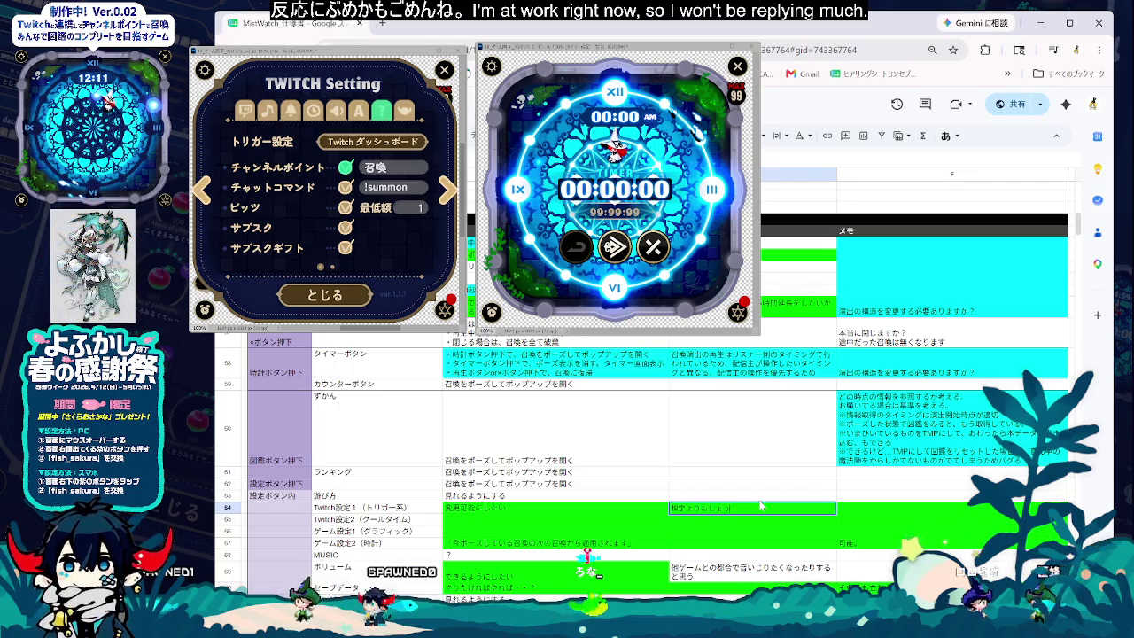
type("召喚できる")
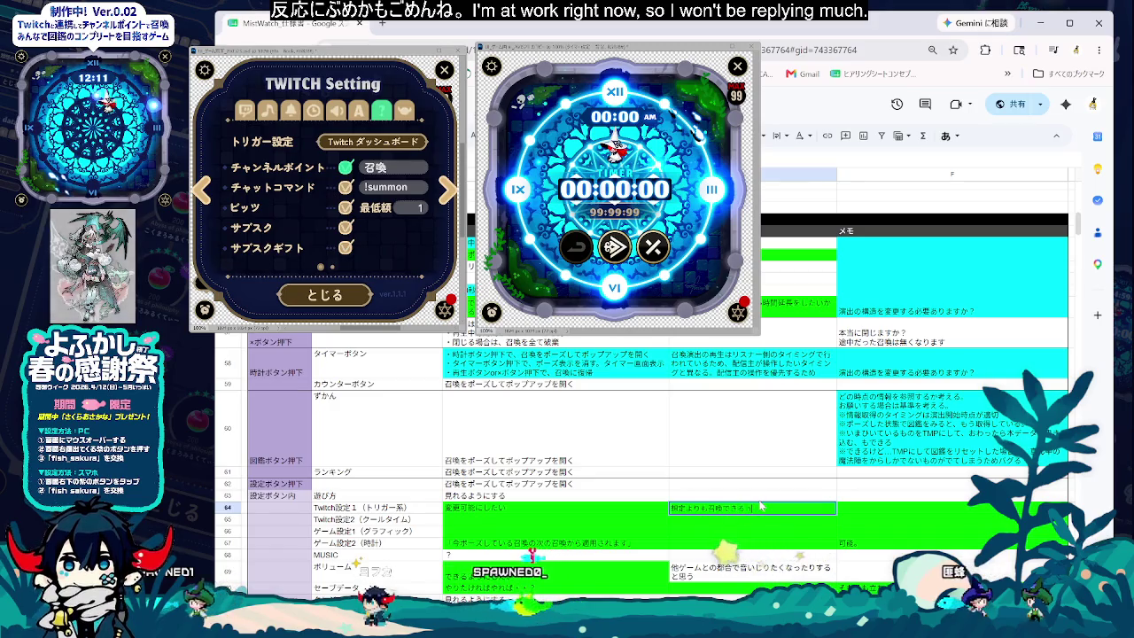
type("人数おお")
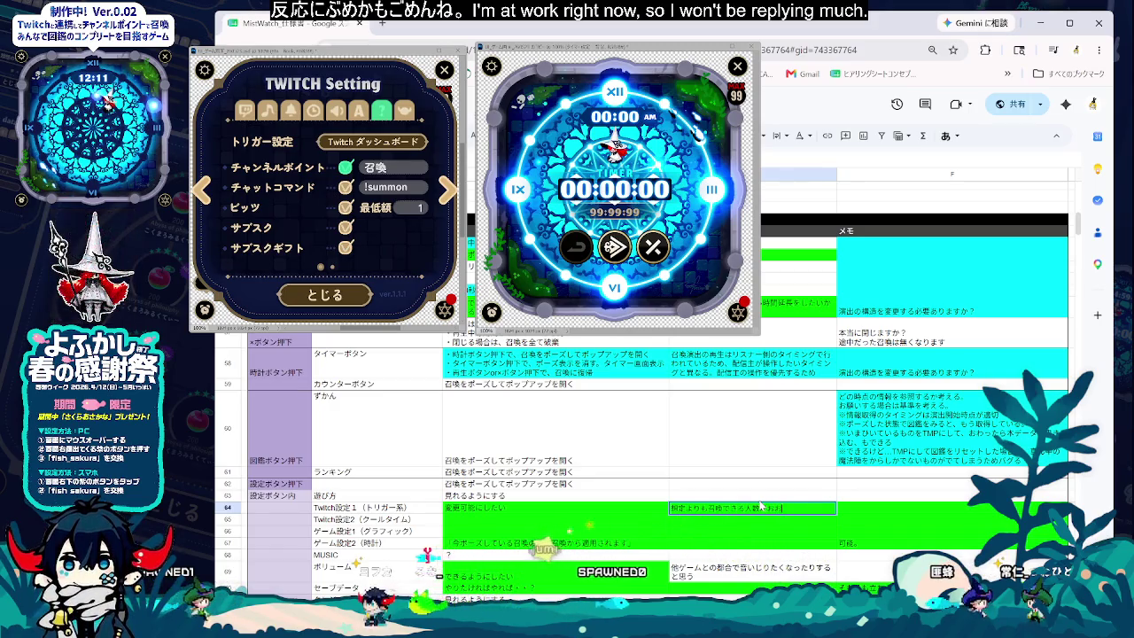
type("多かった場合など。")
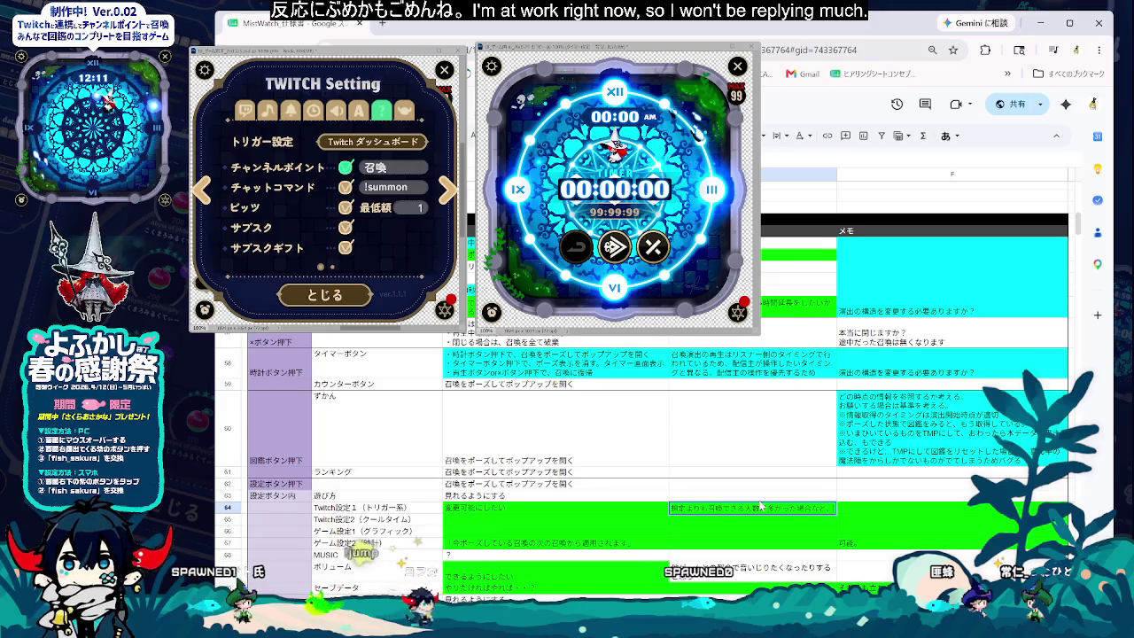
type("その場で")
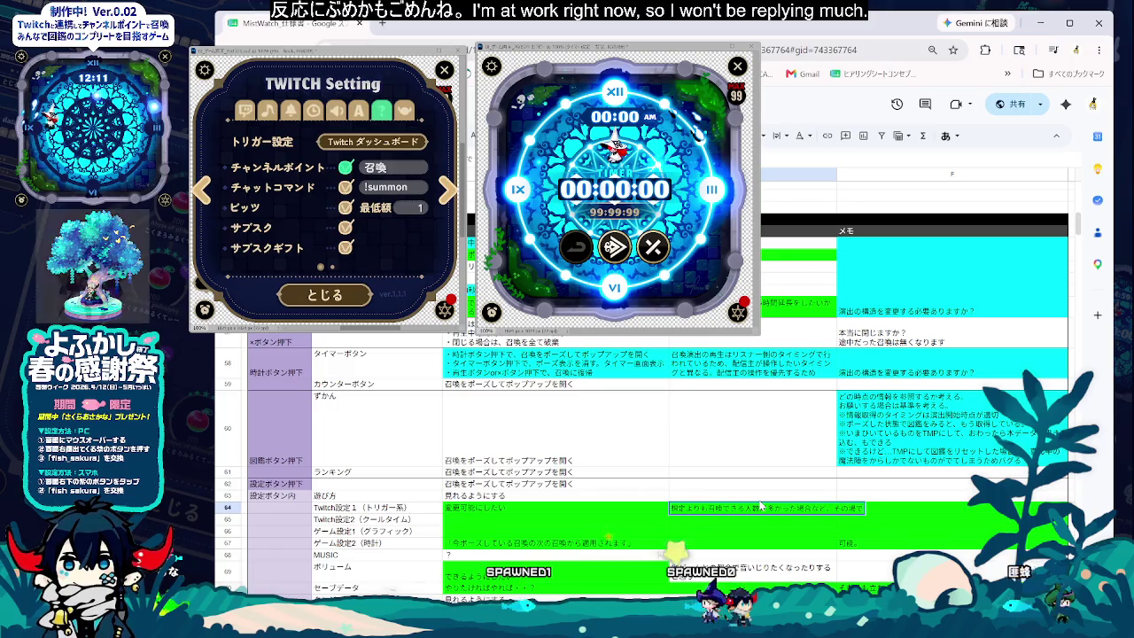
type("最後組")
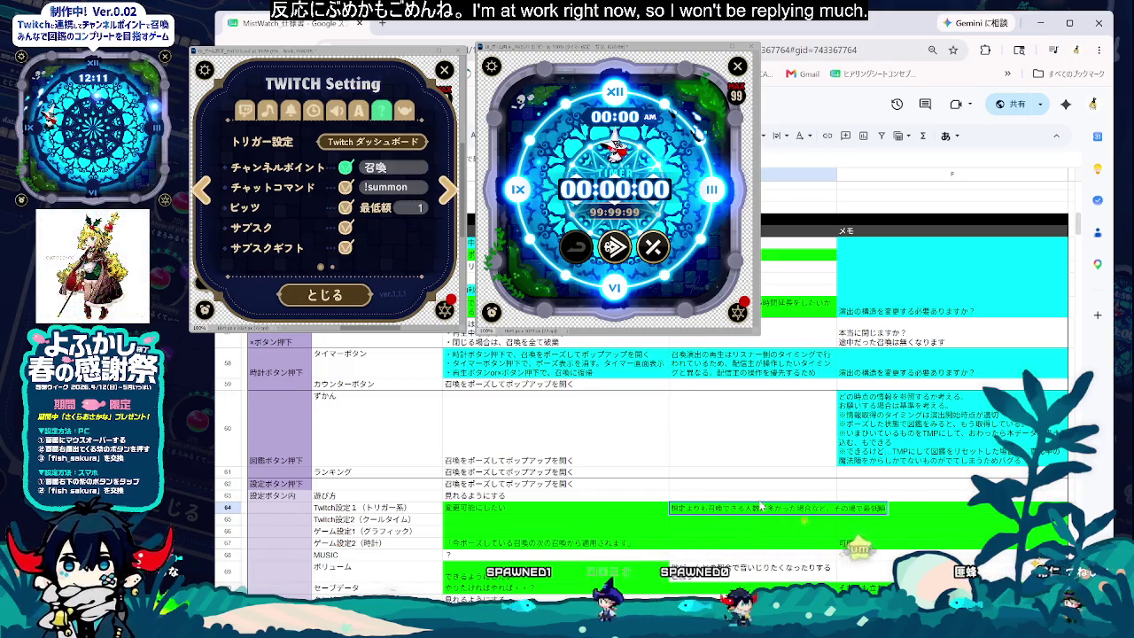
type("ちゃん露候補")
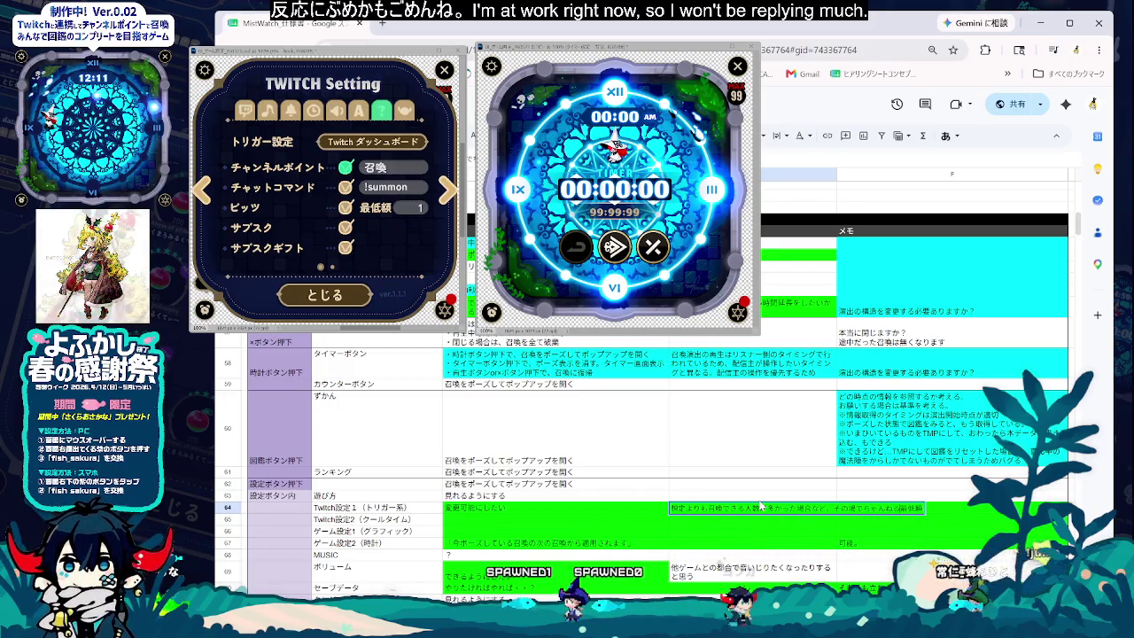
type("チャンネルポイント交換の最低額")
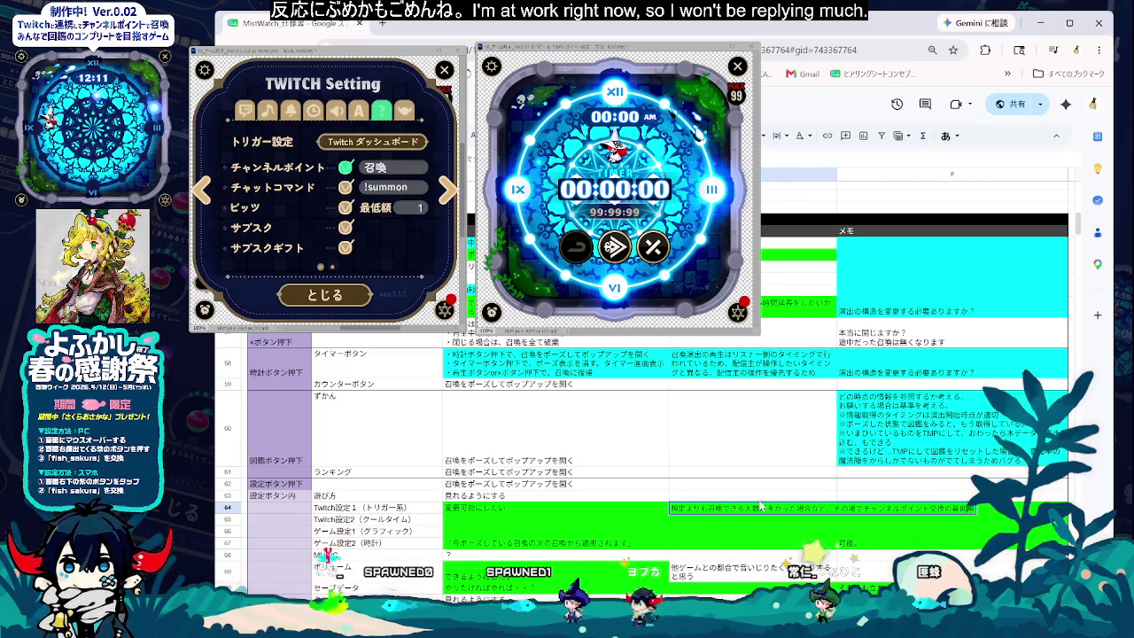
type("をす")
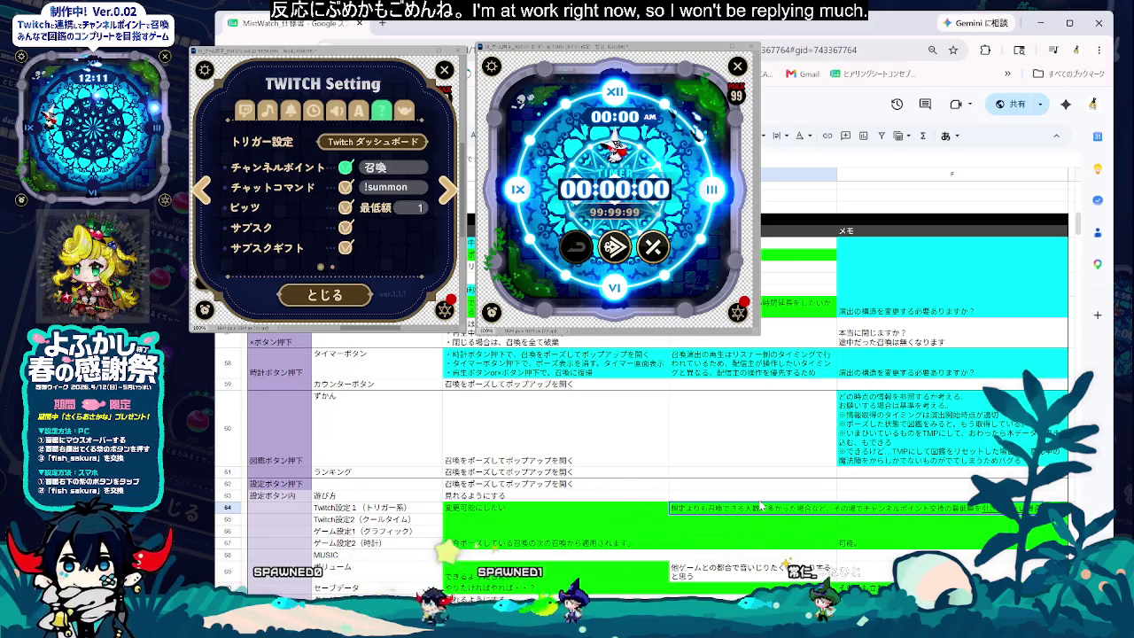
type("い")
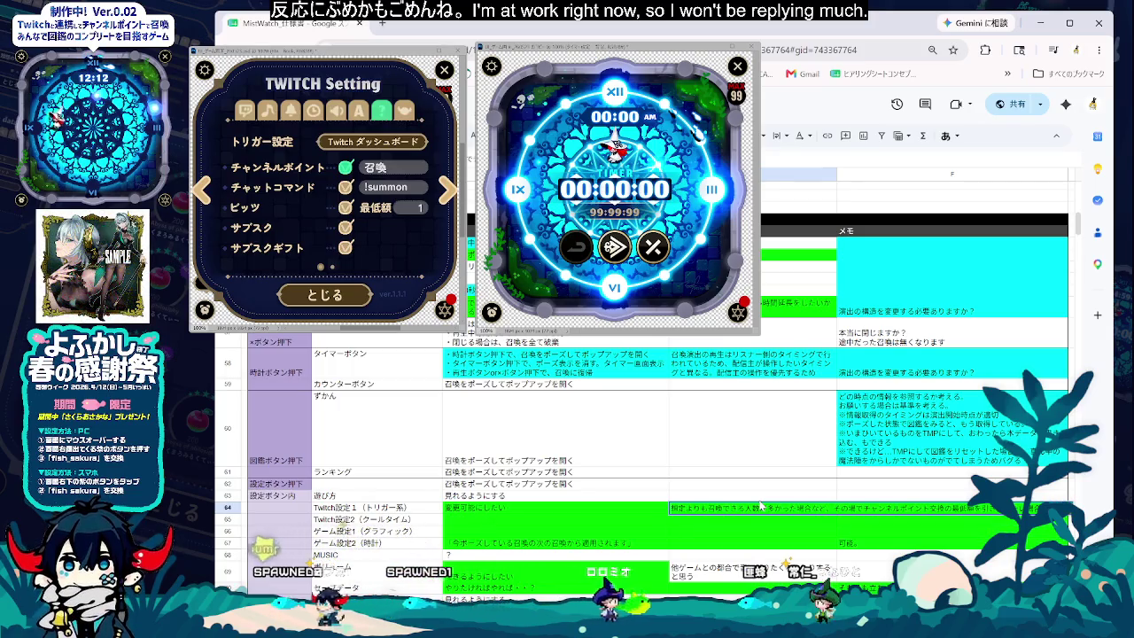
type("るため。")
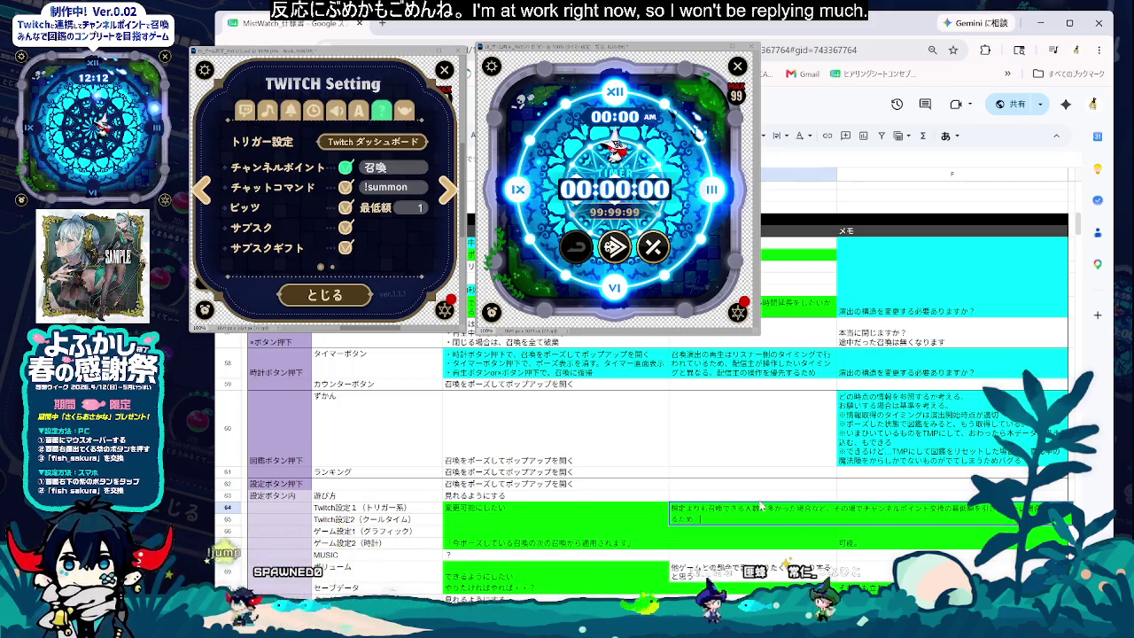
key("Return")
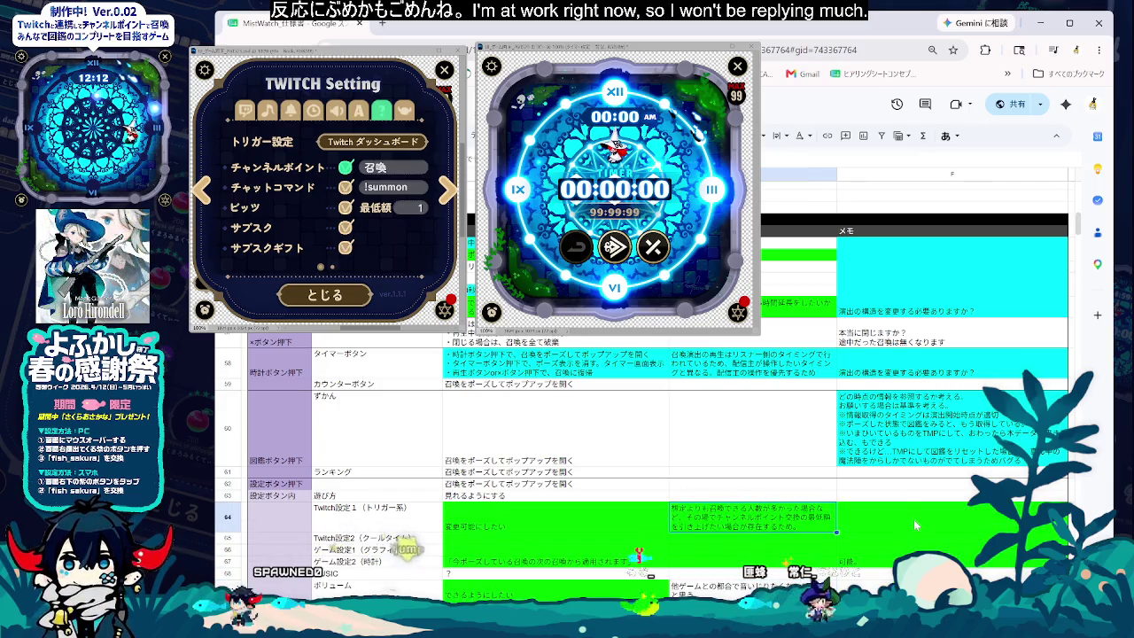
- Start row 64's memo in F64 with スタックしている間に召喚
left_click(915, 525)
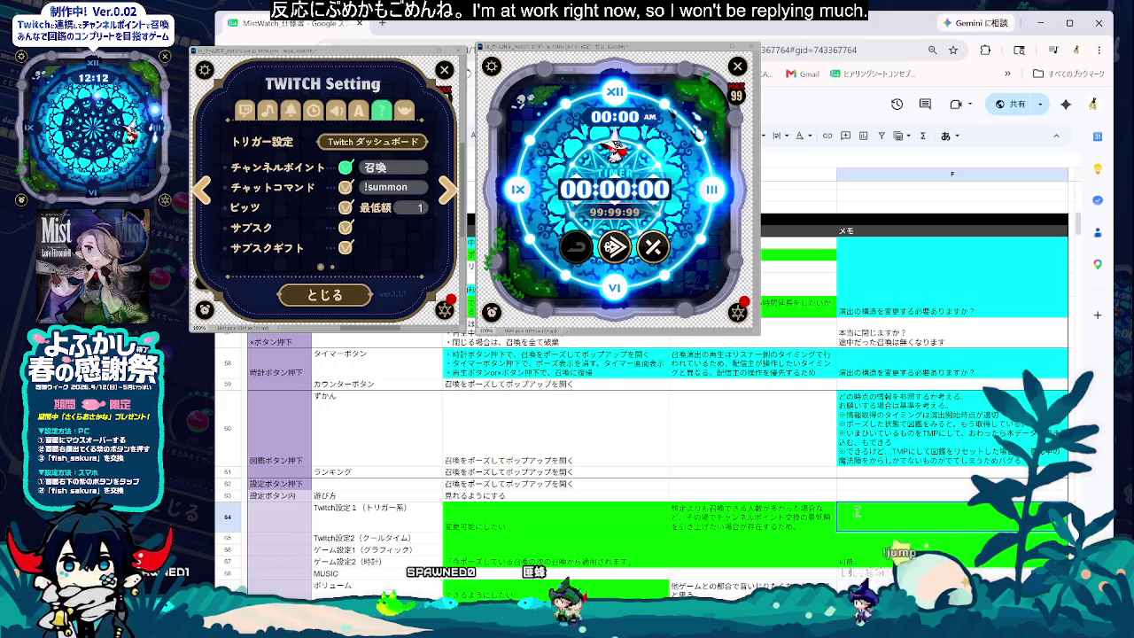
left_click(890, 536)
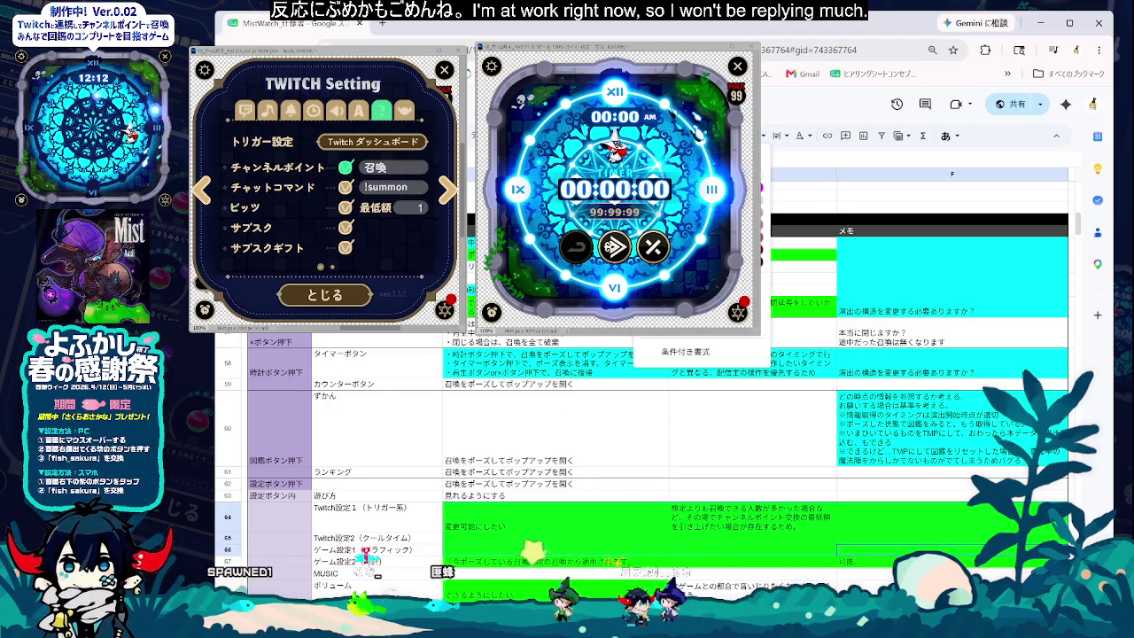
type("スタックしてい")
left_click(906, 529)
type("スタックしている間に召喚")
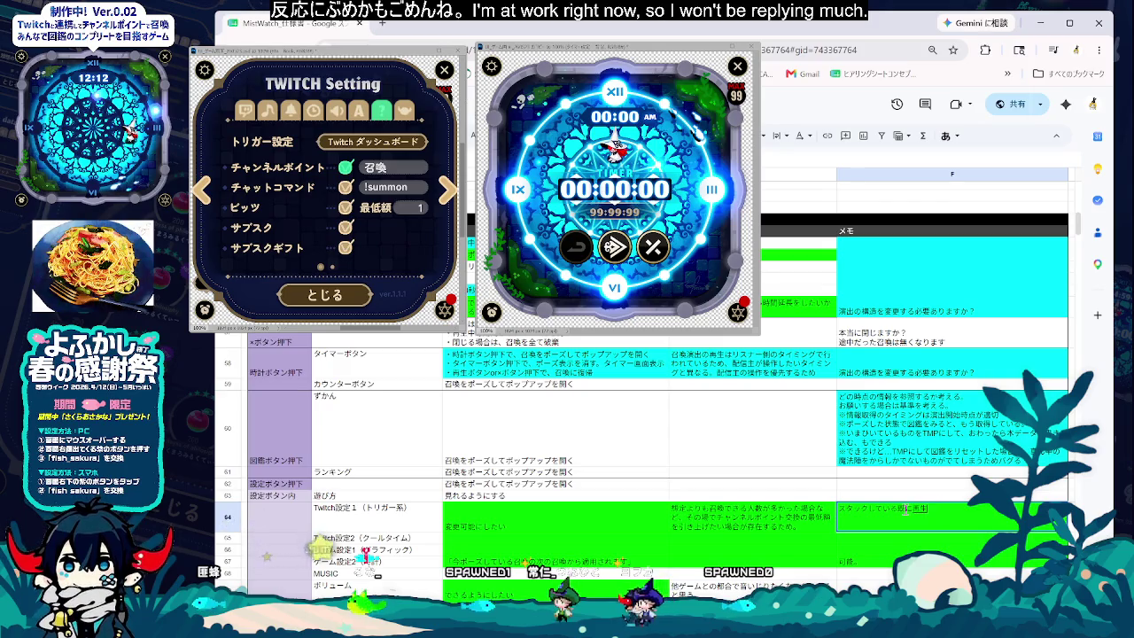
- Finish row 64's memo about stacked summons and shade row 64 cyan
type("ている")
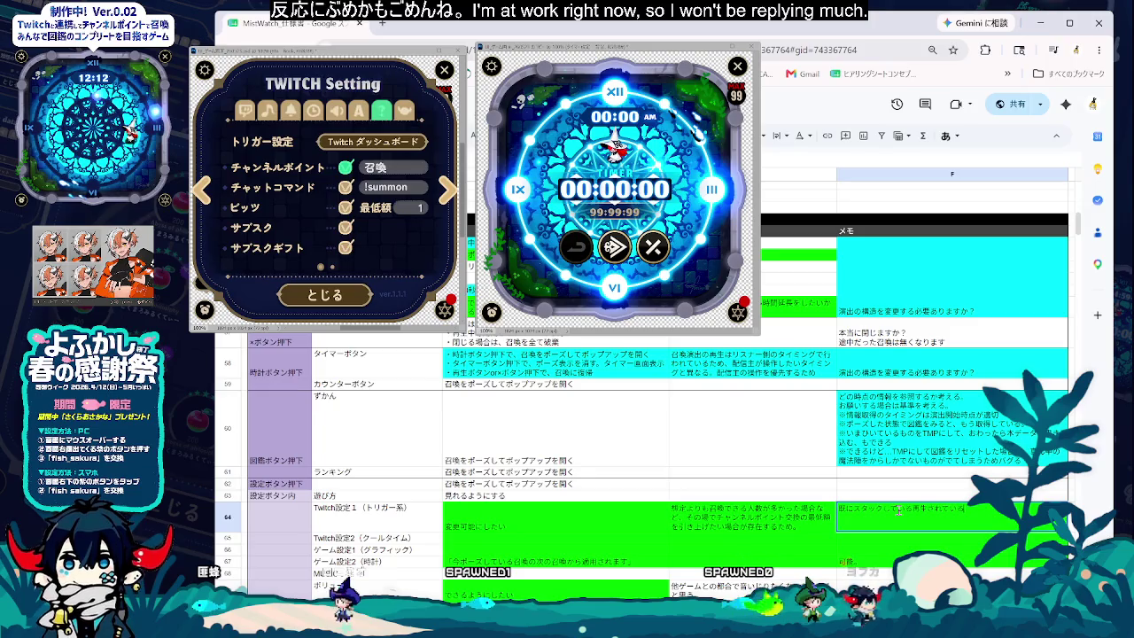
type("なら")
type("はそのまま")
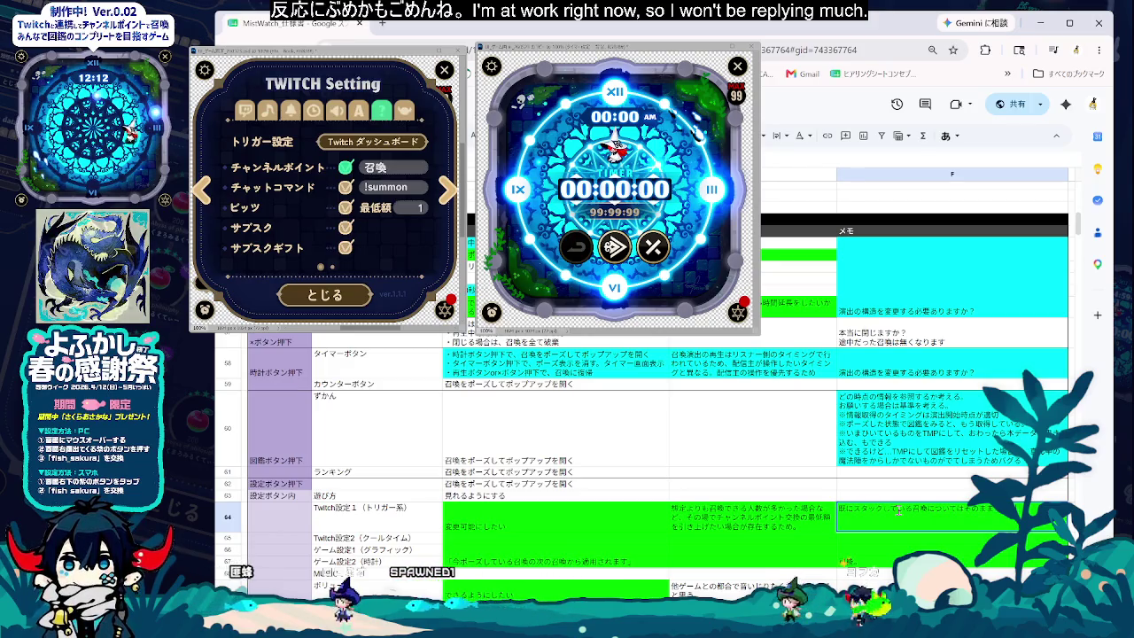
type("スル")
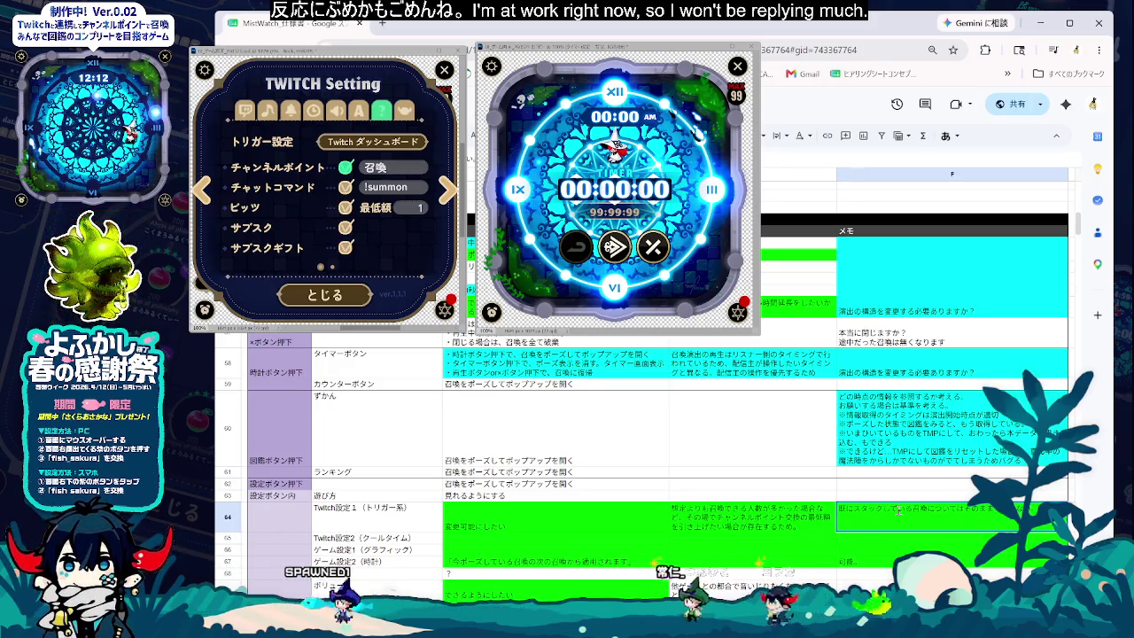
type("事で")
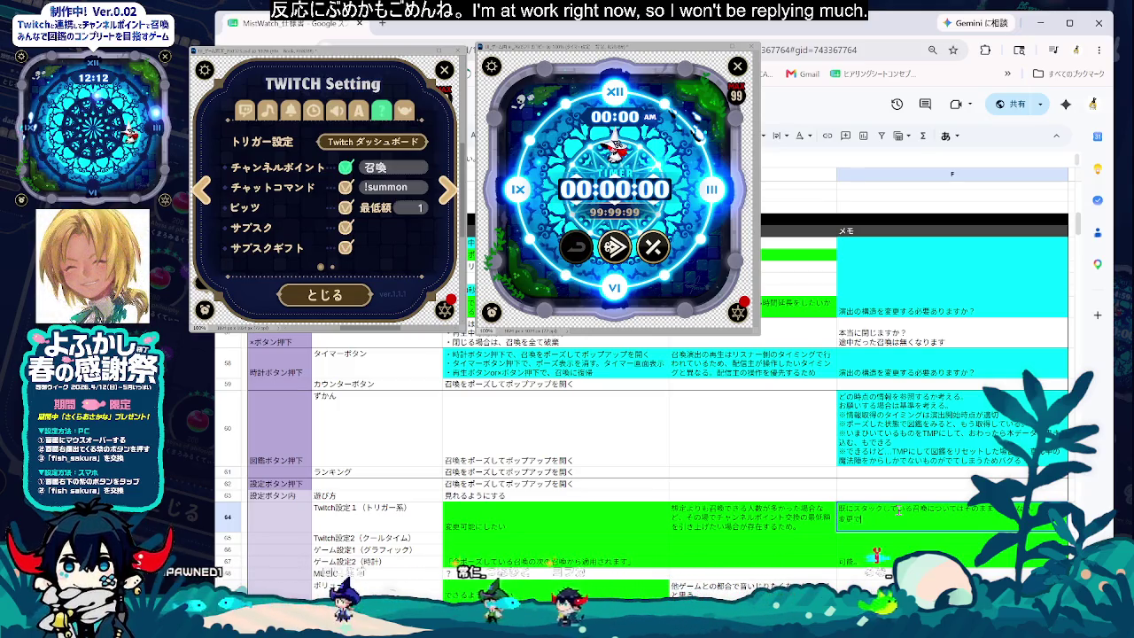
type("変更する")
type("為、ため")
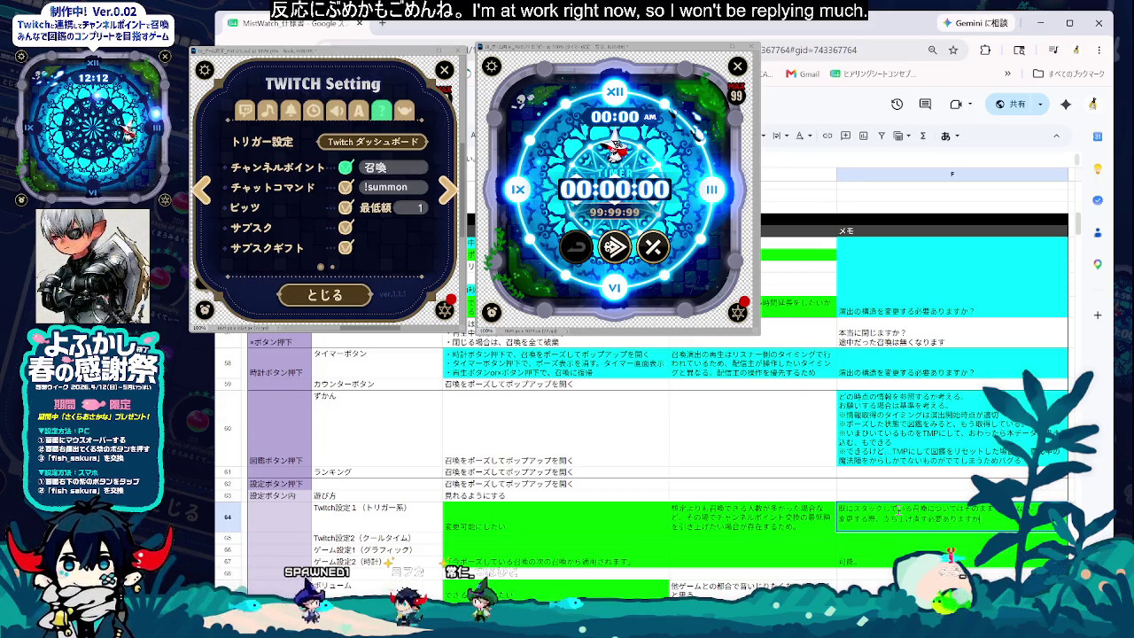
key("Return")
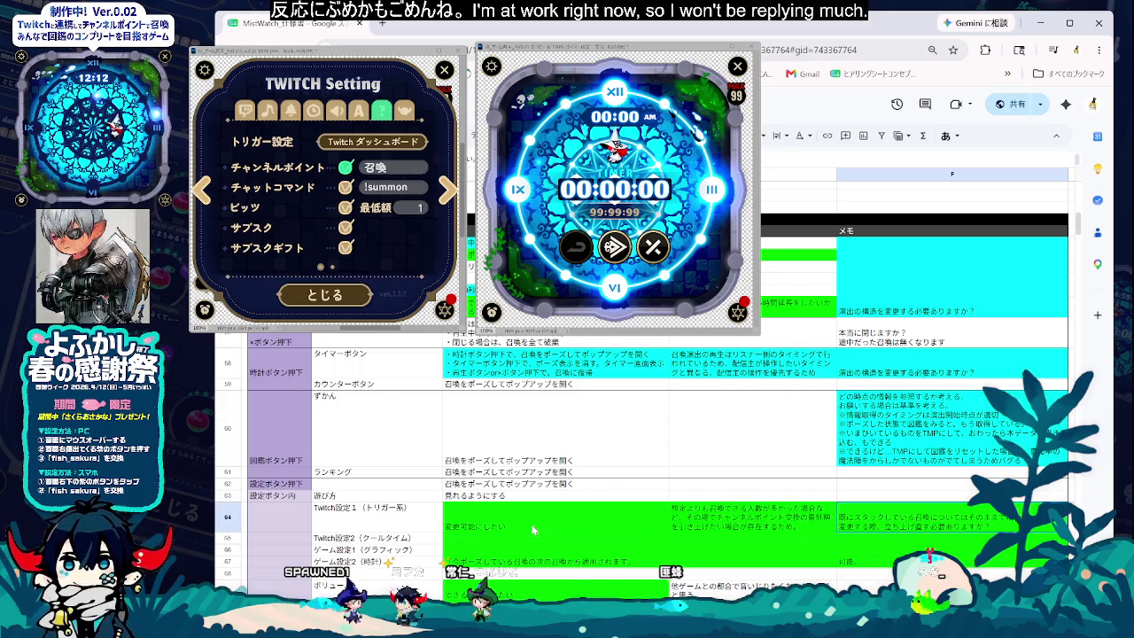
left_click(673, 135)
left_click(725, 187)
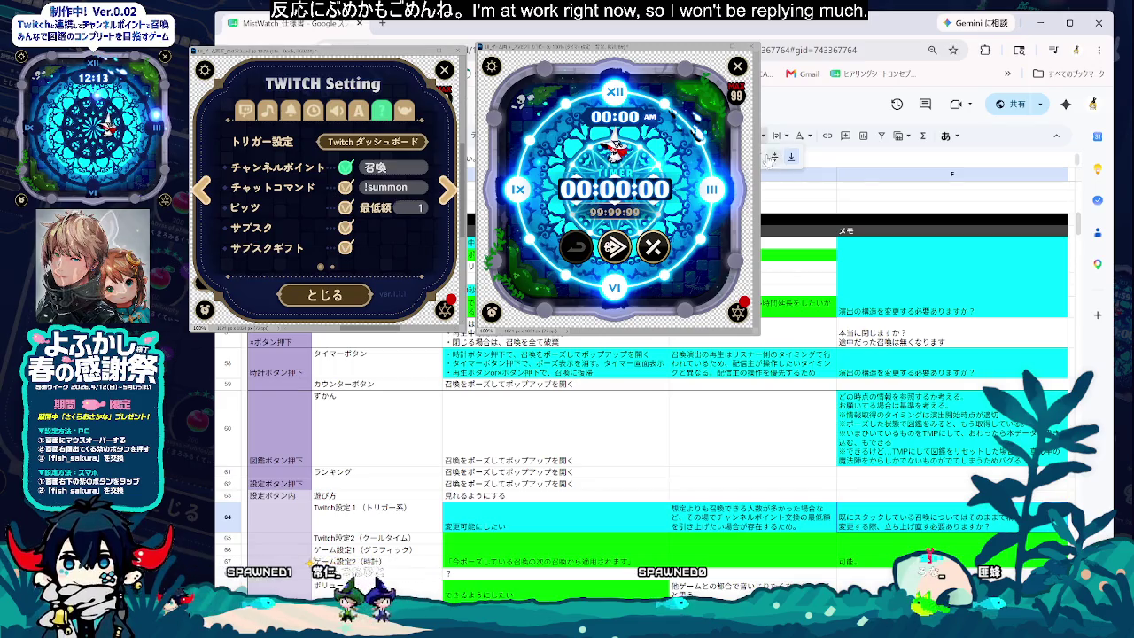
left_click(567, 539)
- Append to row 64's memo whether stacked summons disappear, and その場合のポップアップ文言 follow-up
left_click(941, 518)
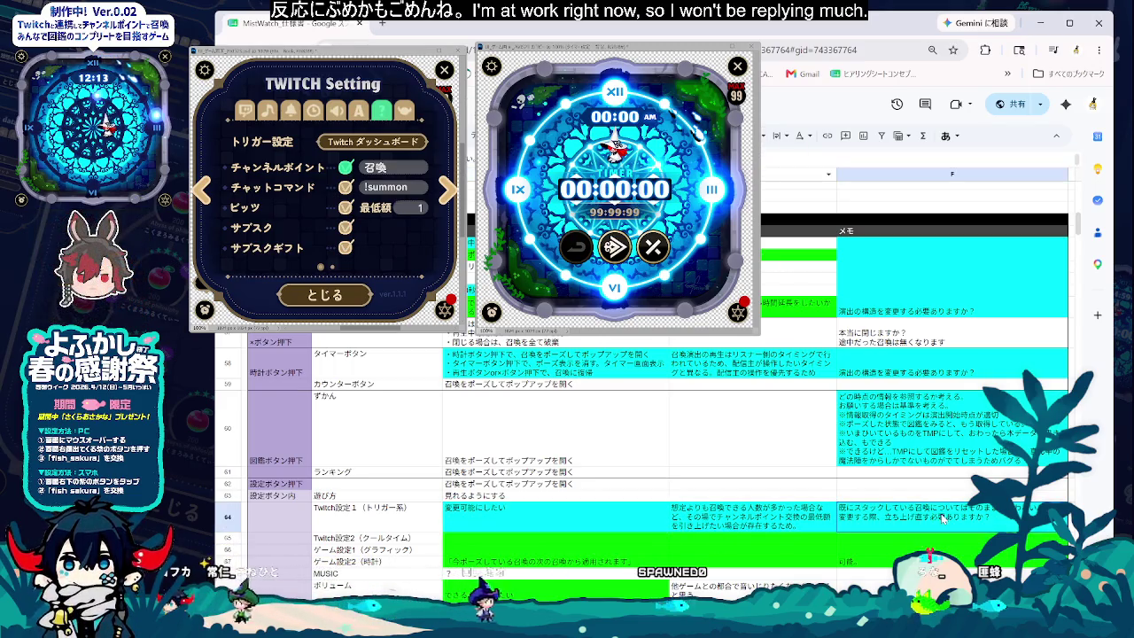
double_click(983, 523)
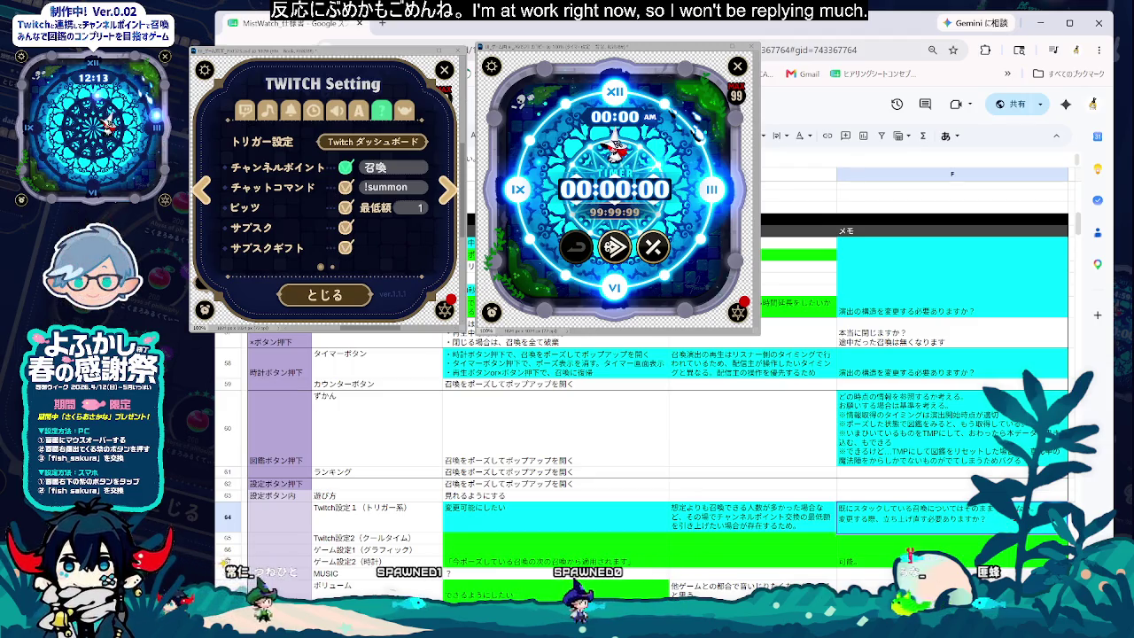
type("さえ")
type("てしまうかど")
type("うか")
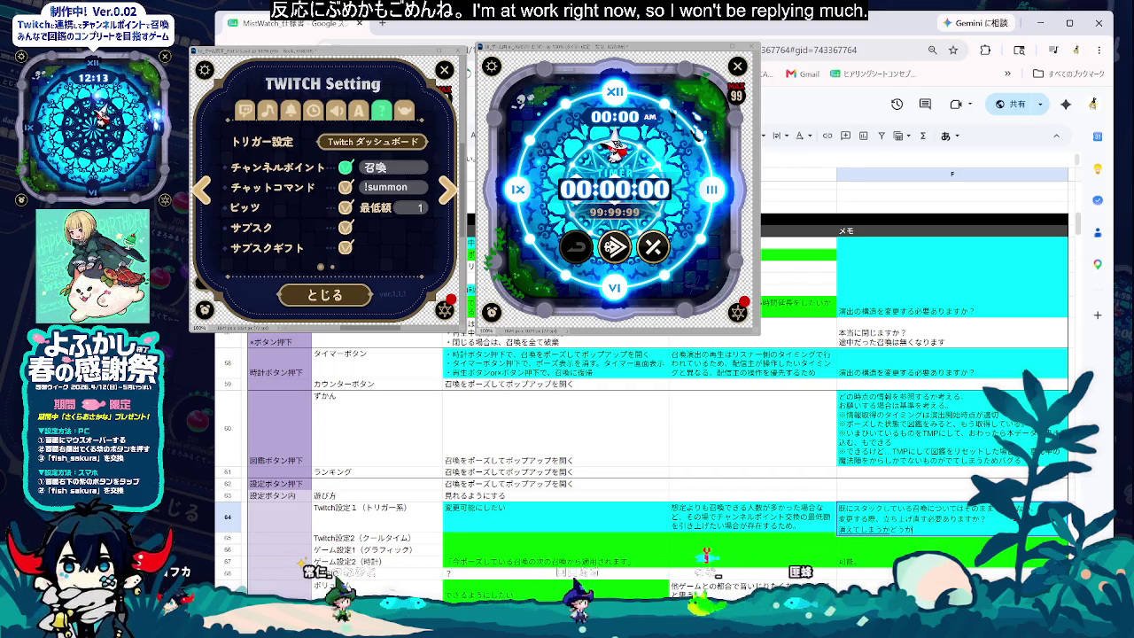
key("Return")
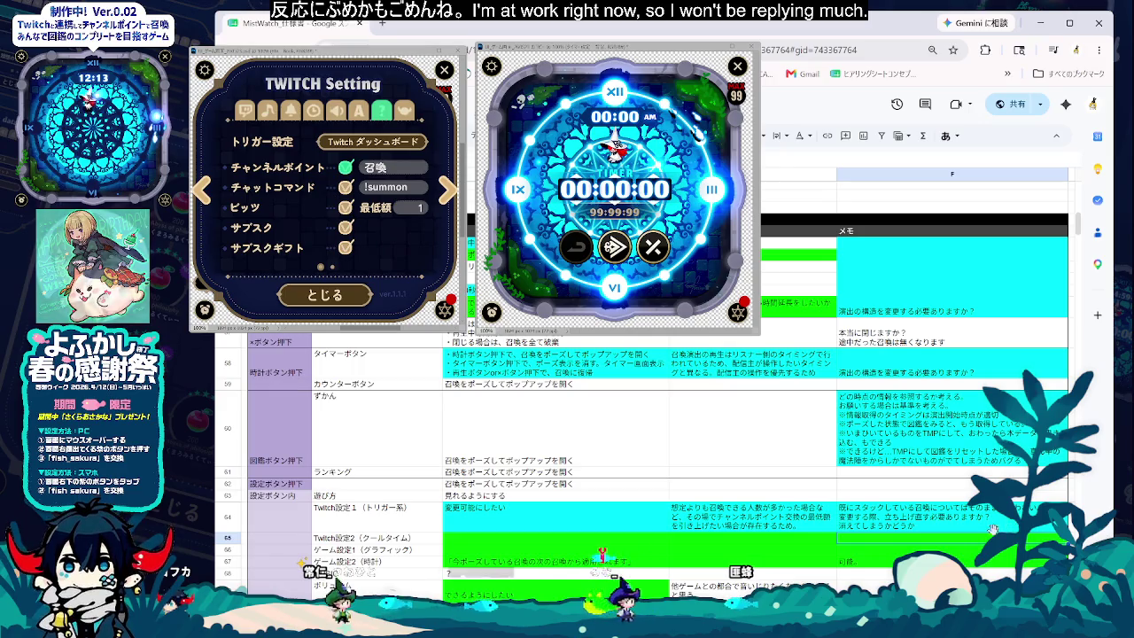
left_click(925, 528)
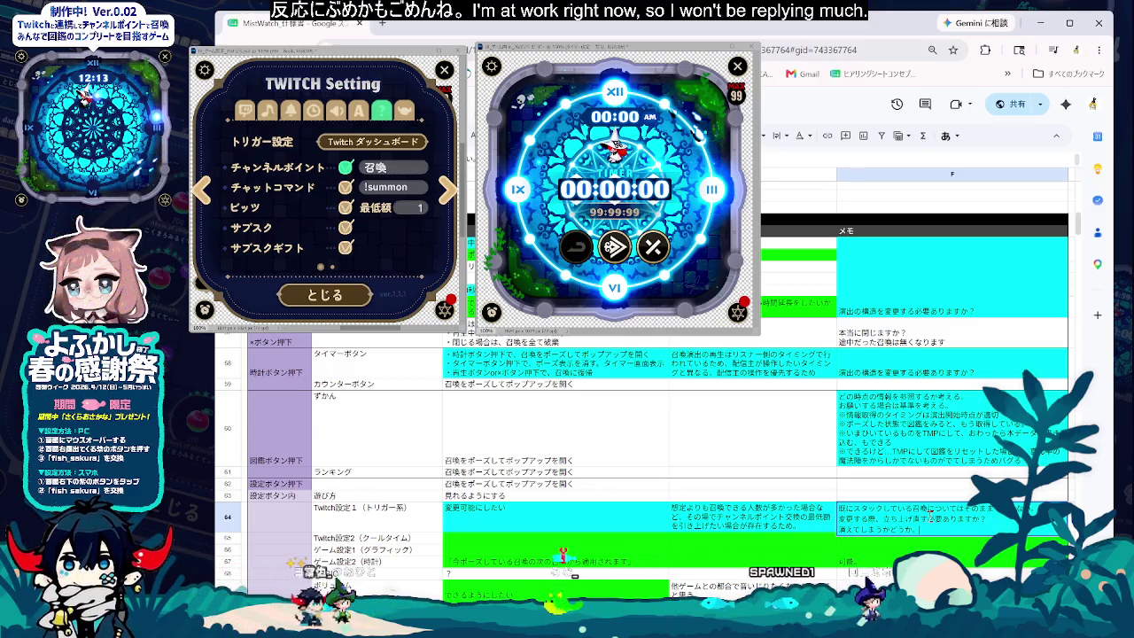
type("その場合のポップアップ文言")
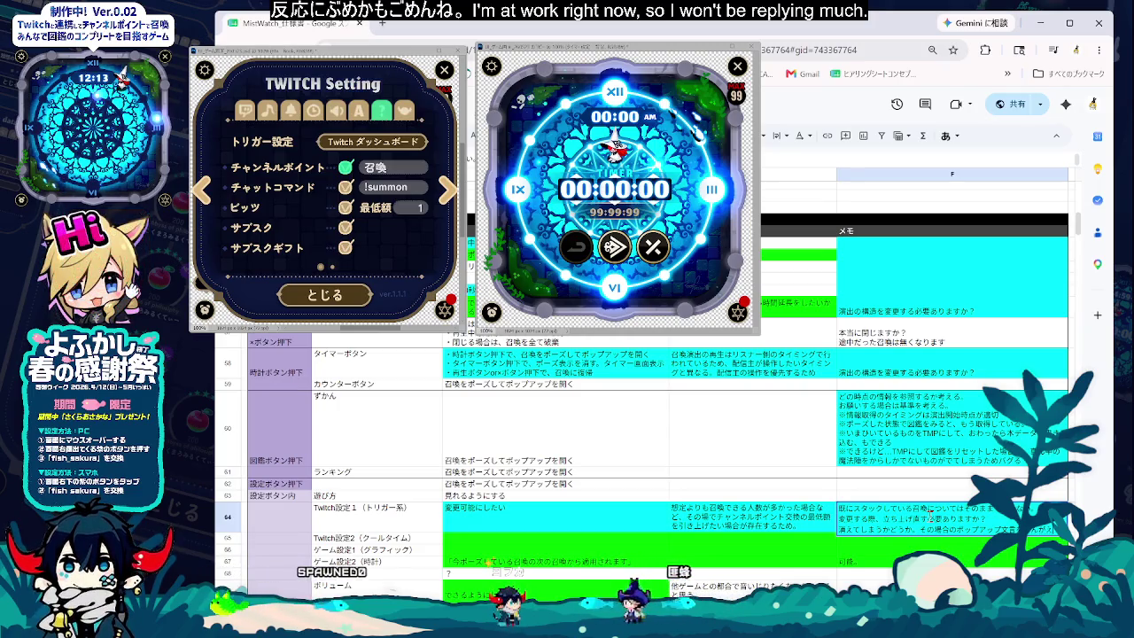
key("Down")
key("Down")
key("Down")
key("Left")
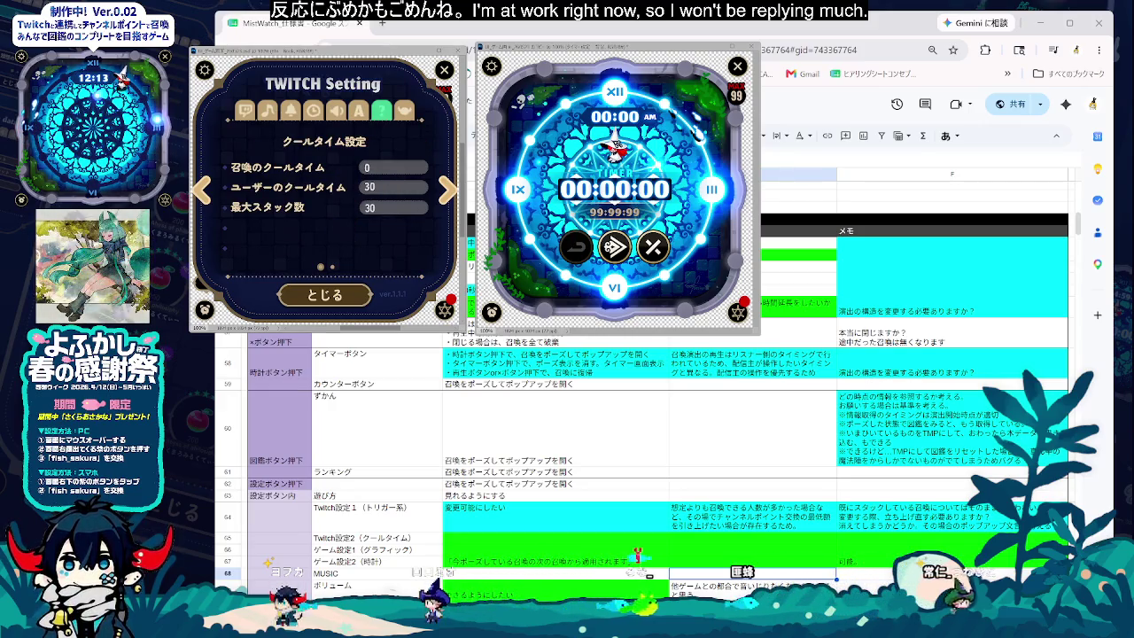
left_click(542, 518)
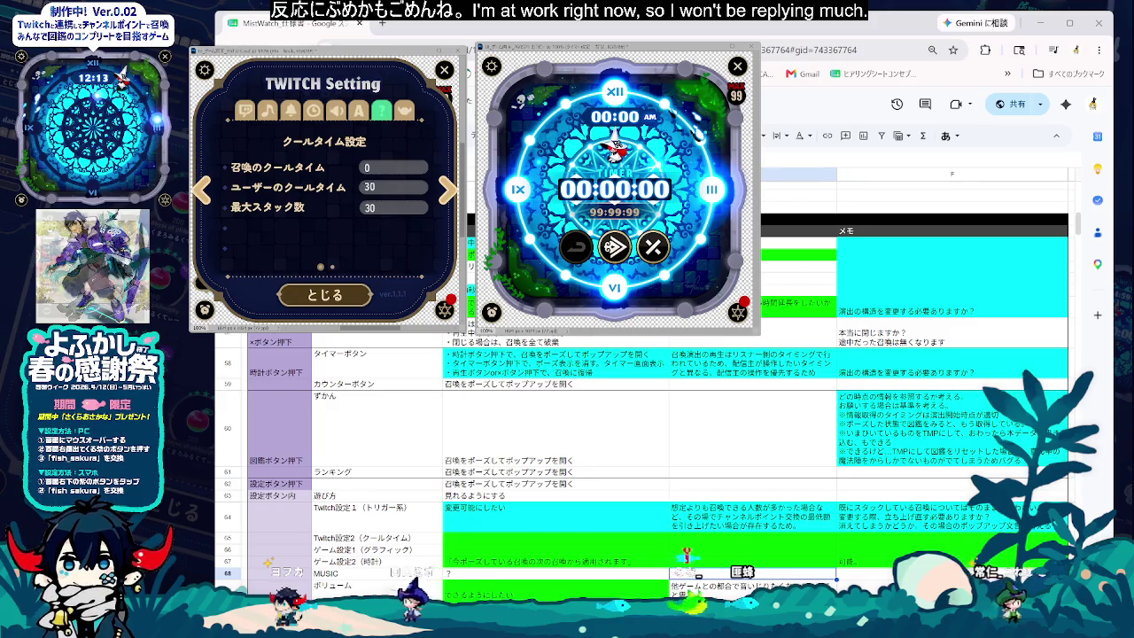
- Remove row 65's green fill and set its cool-time requirement to 上記と同様
left_click(541, 541)
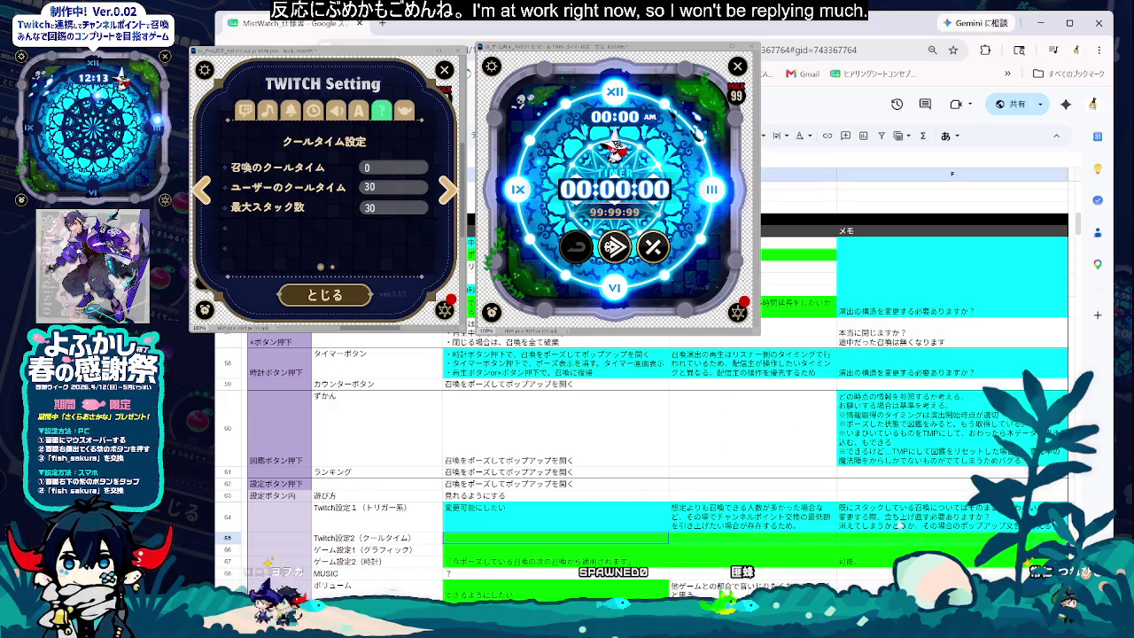
key("ctrl+z")
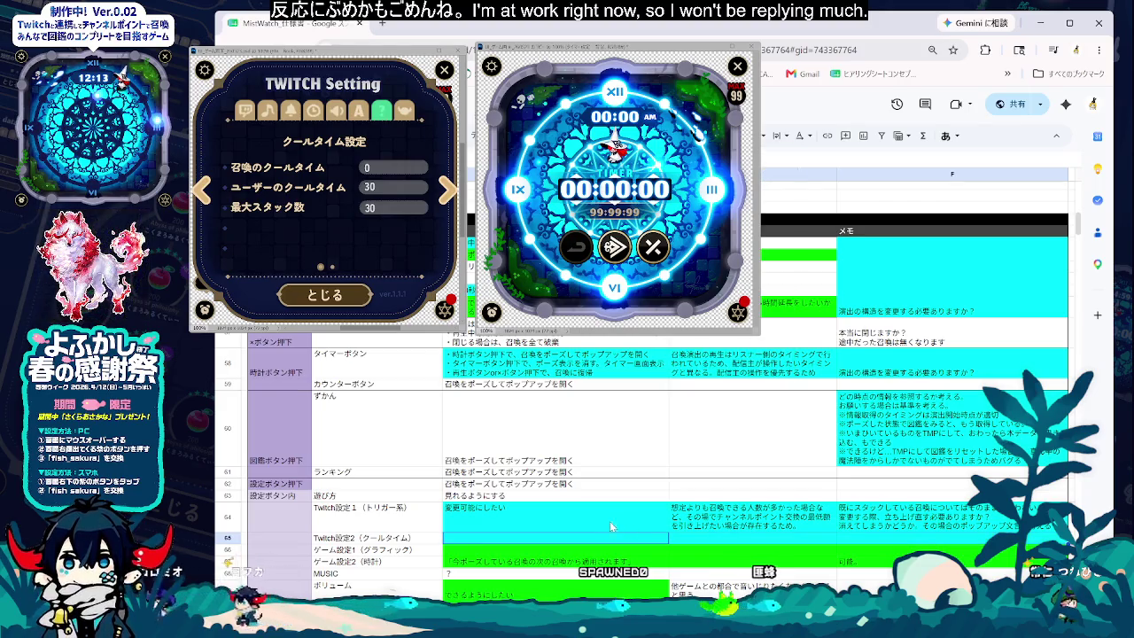
key("ctrl+z")
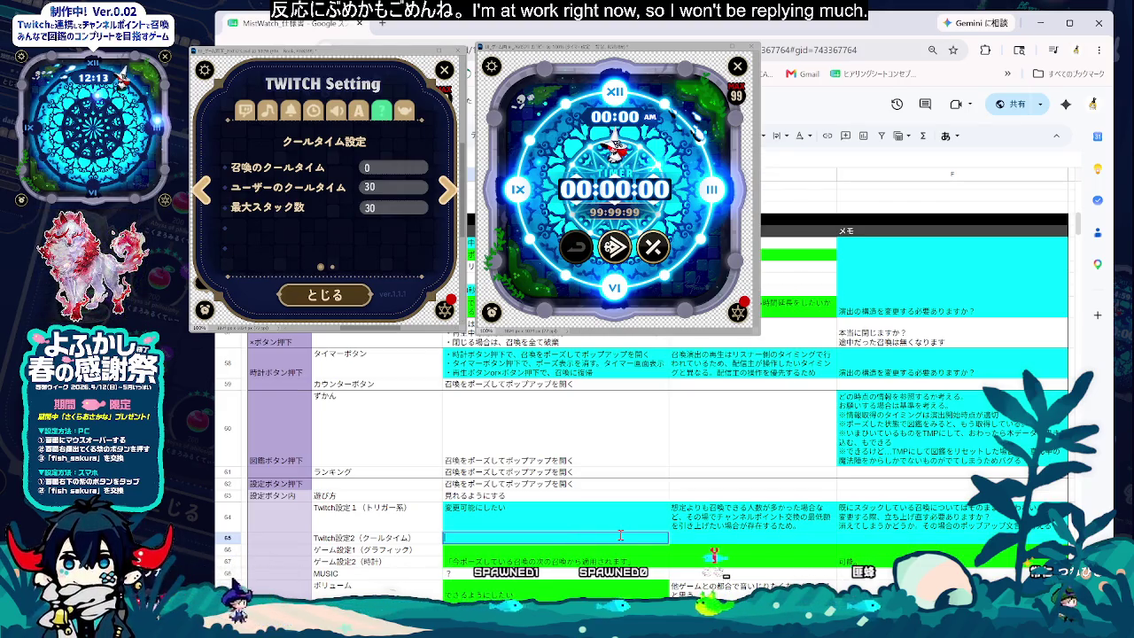
type("?")
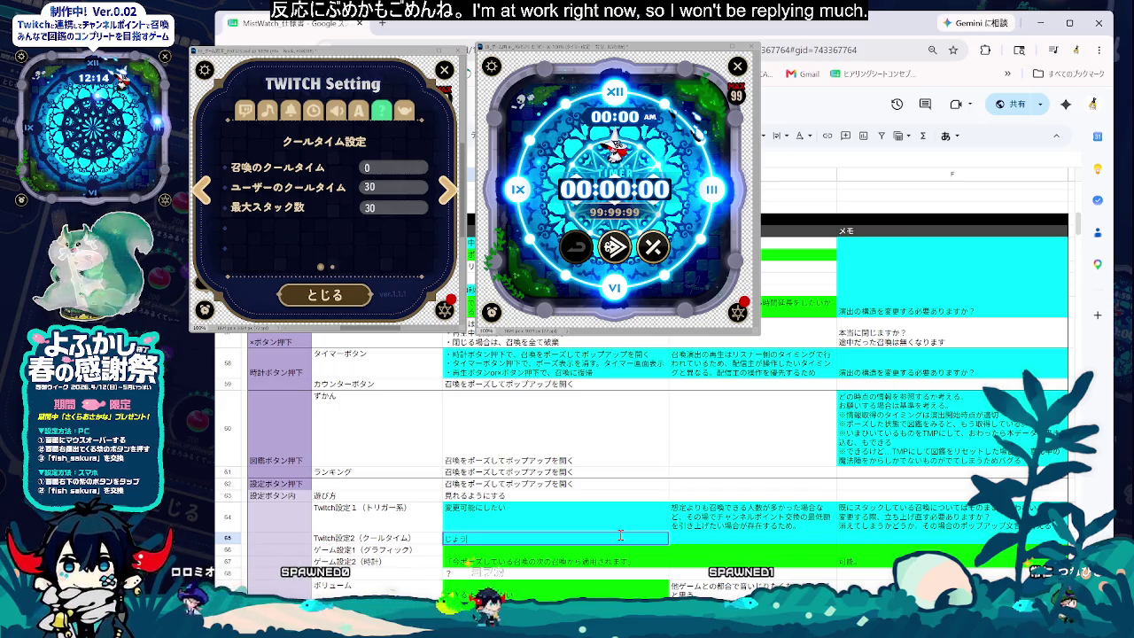
key("space")
key("Return")
key("Return")
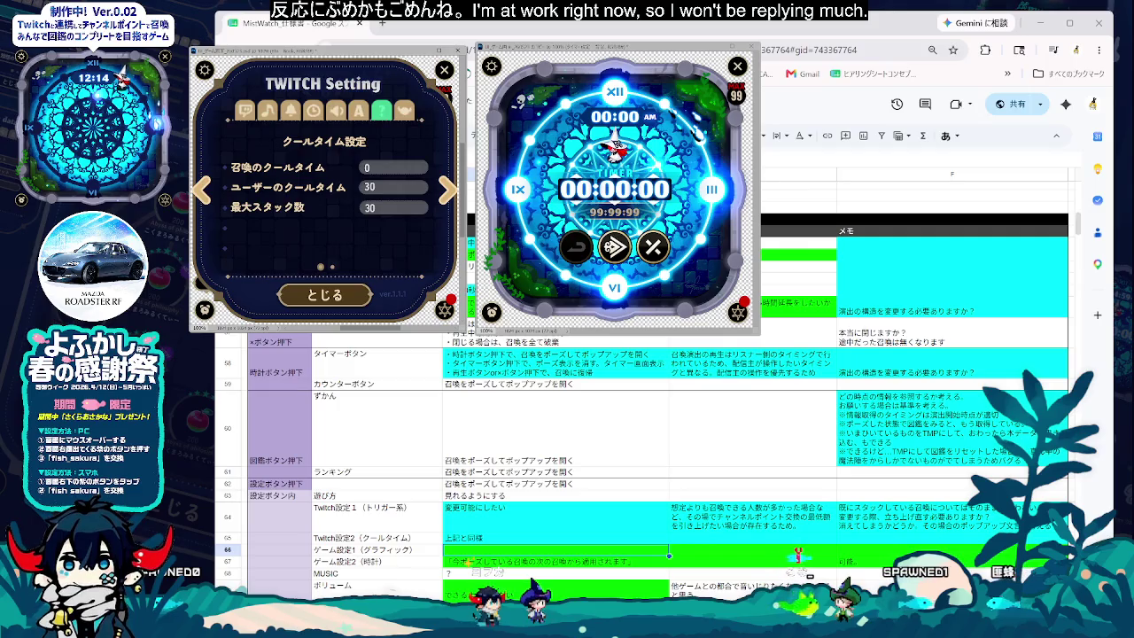
left_click(447, 188)
type("可能ならでき")
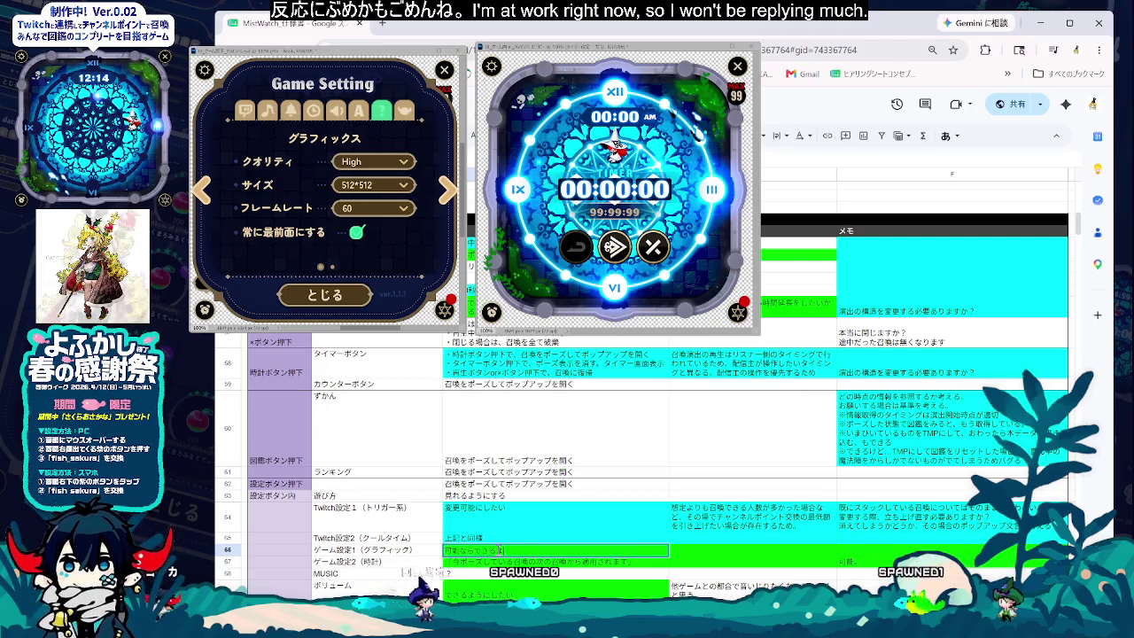
- Commit 可能ならできるように as the row 66 ゲーム設定1 (グラフィック) requirement
type("るように")
left_click(833, 576)
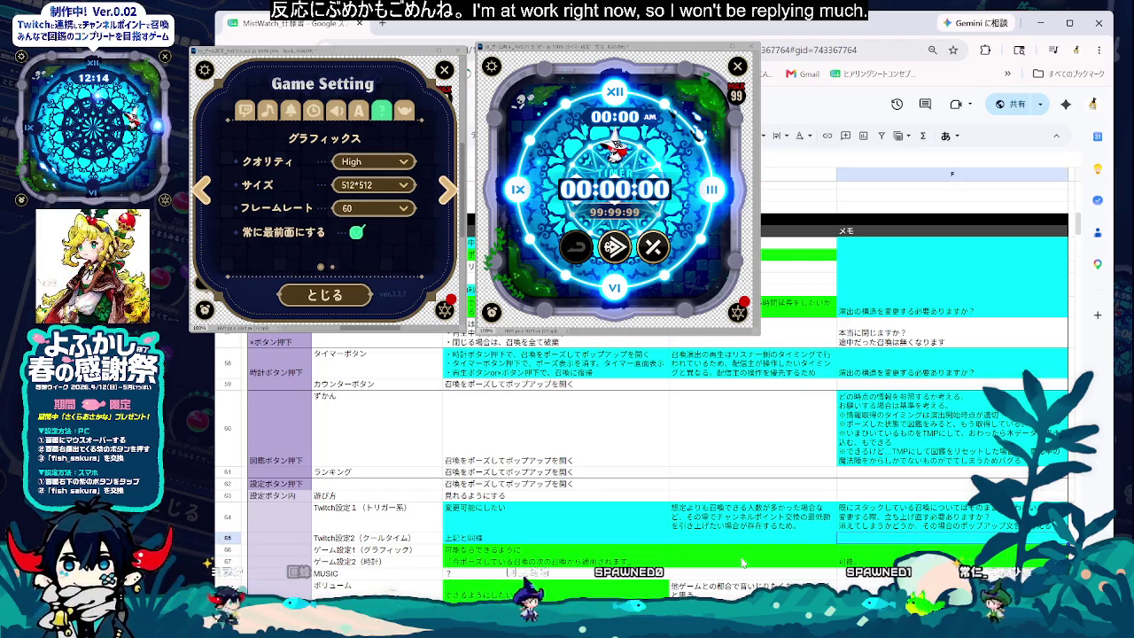
key("Up")
key("Up")
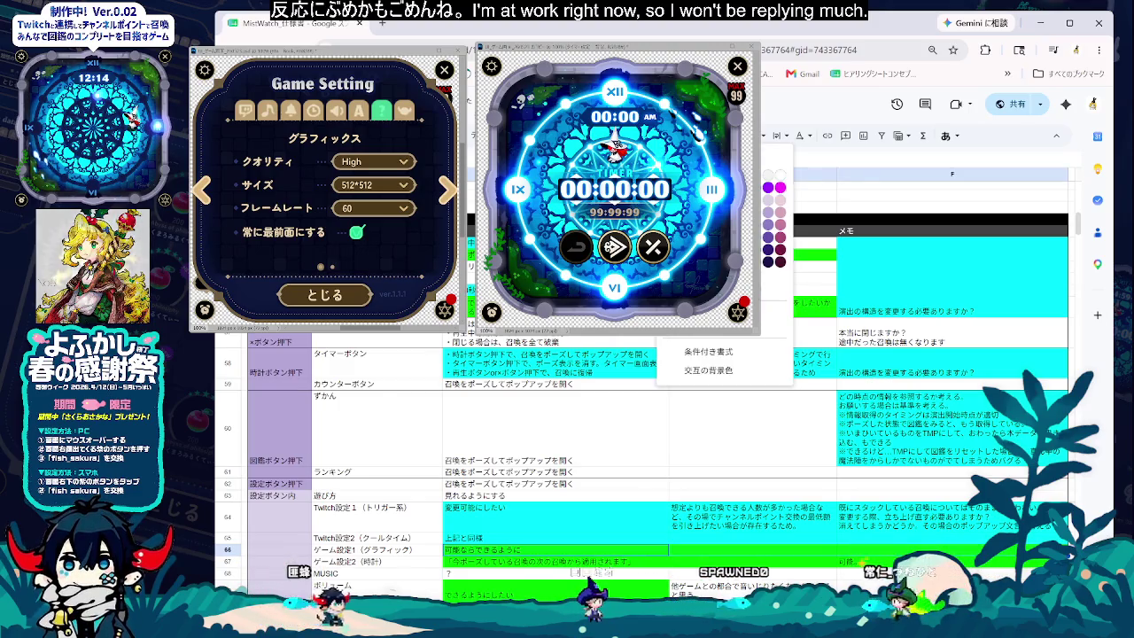
key("Right")
key("Up")
key("Up")
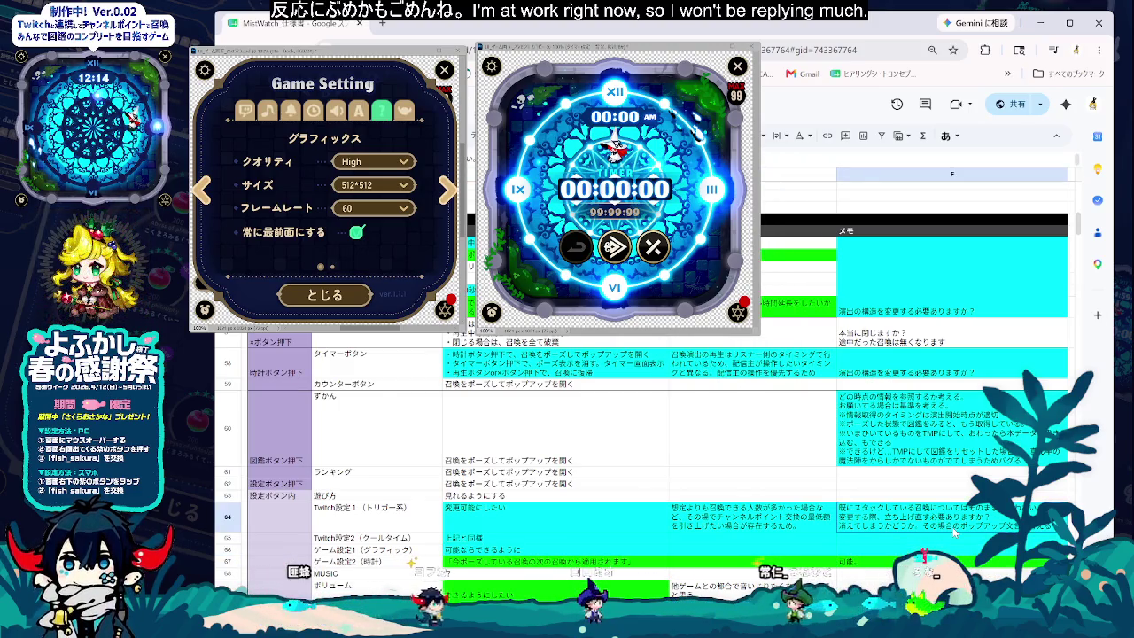
left_click(510, 565)
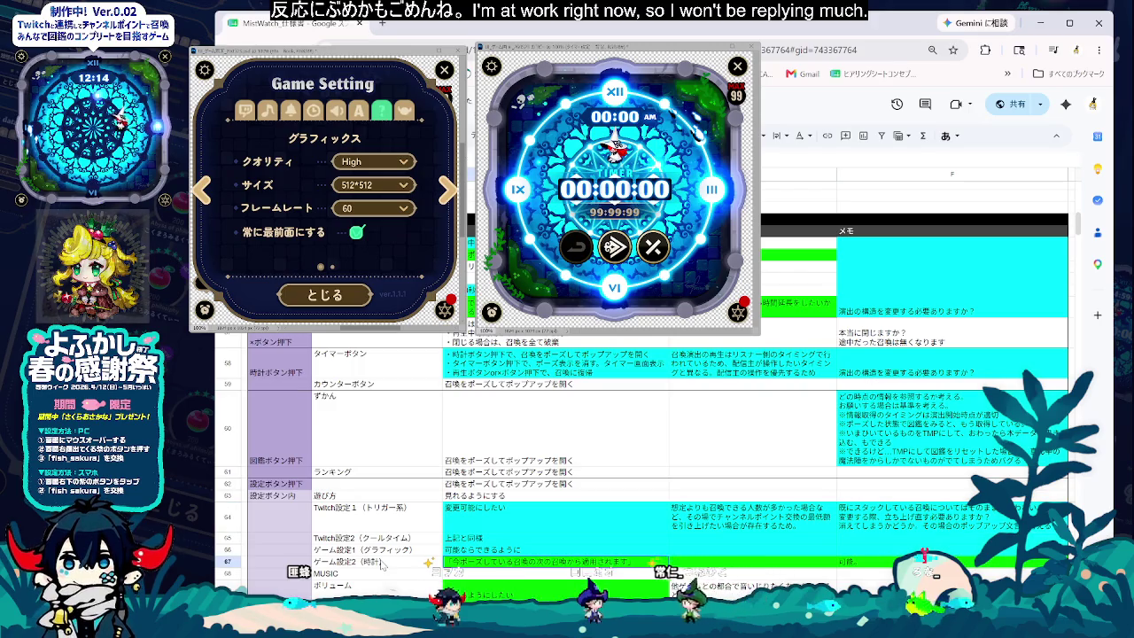
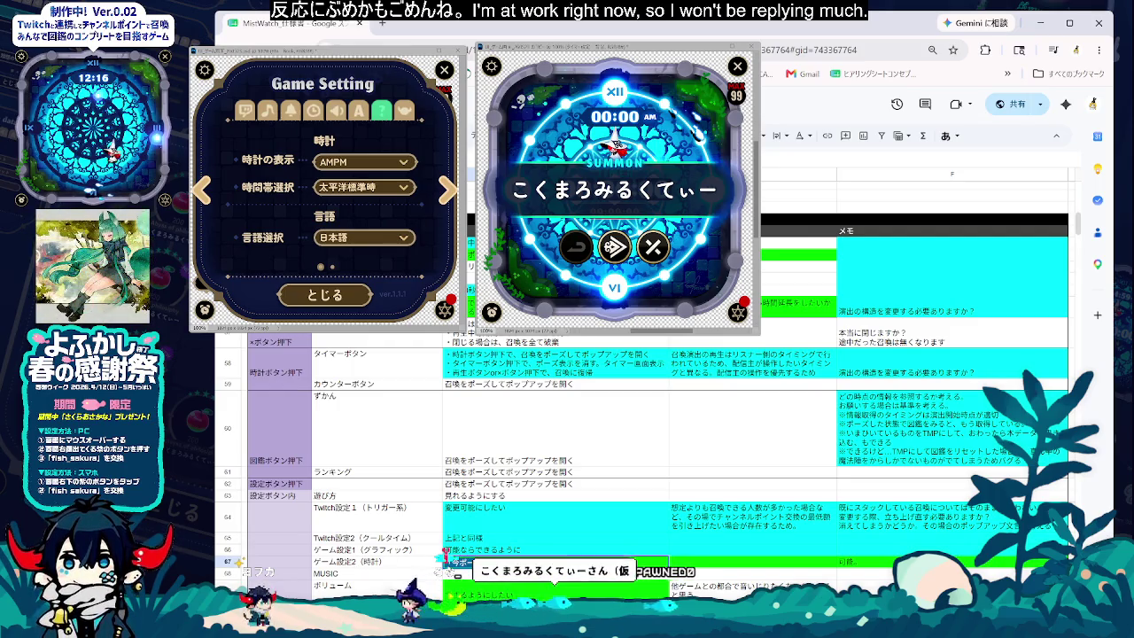
- Review the row 91 note and the row 61 column E cell
scroll(642, 426, "down", 3)
scroll(641, 425, "down", 3)
left_click(381, 538)
left_click(499, 539)
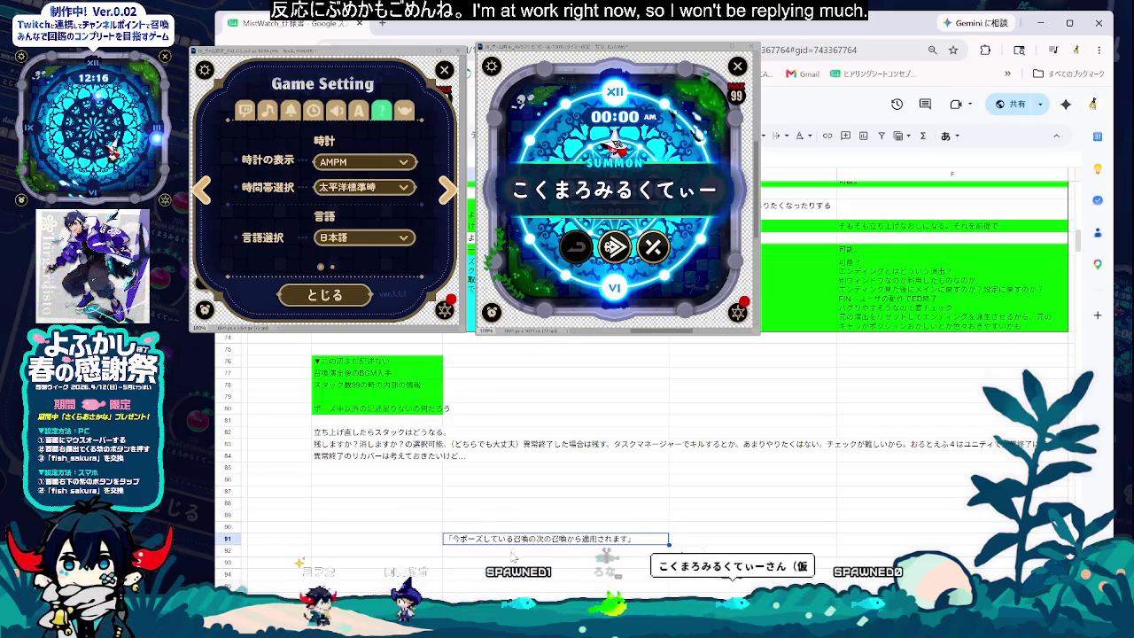
scroll(500, 547, "up", 5)
scroll(674, 574, "up", 4)
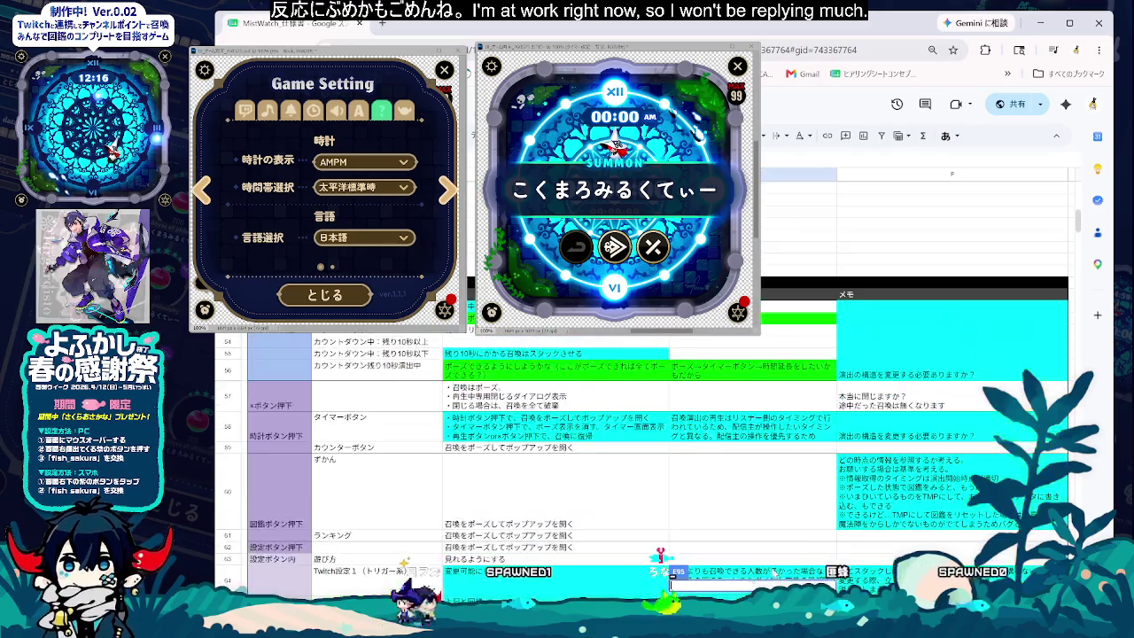
left_click(720, 536)
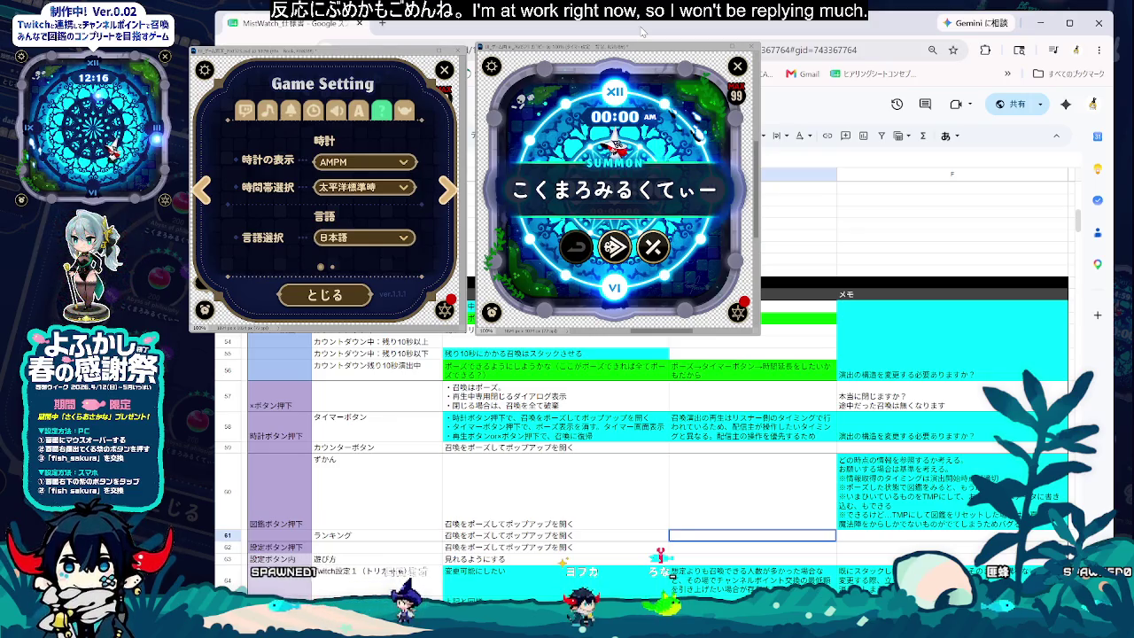
- Paste the copied note into an empty cell in row 95
scroll(571, 521, "down", 3)
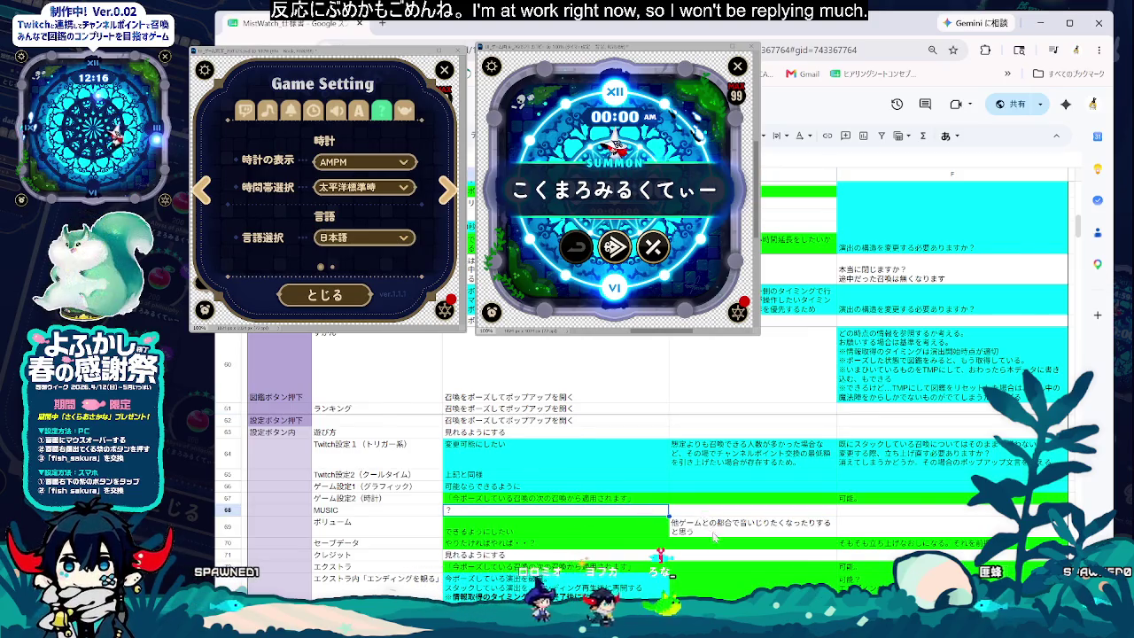
scroll(696, 562, "down", 4)
scroll(696, 562, "down", 5)
left_click(535, 562)
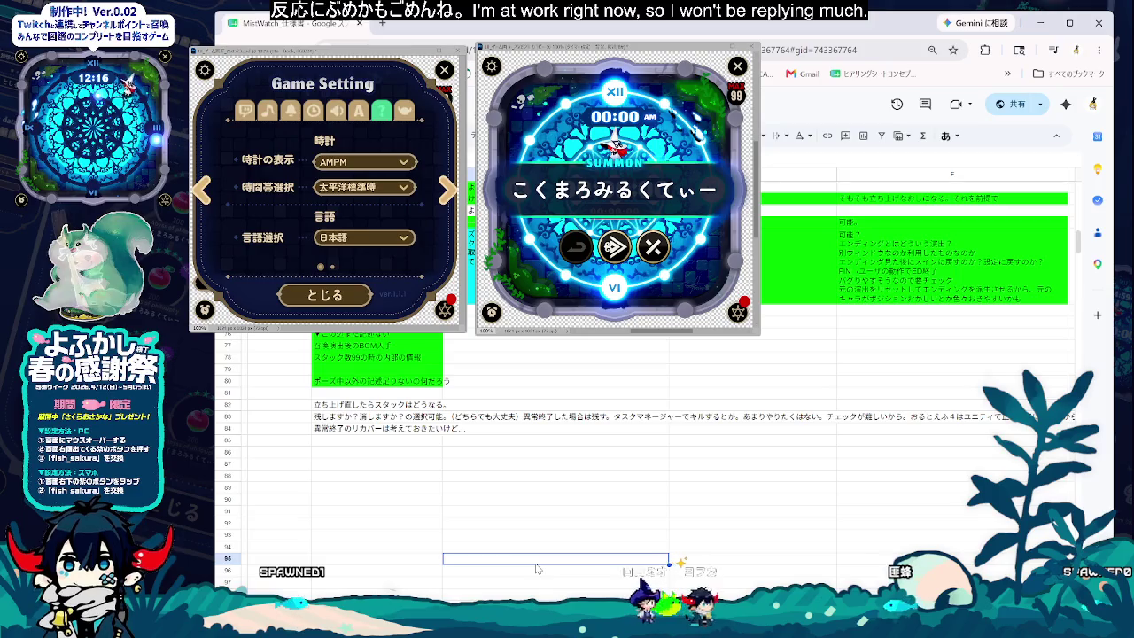
type("「今ポーズしている召喚の次の召喚から適用されます」")
- Check the row 60 requirement and Twitch設定１ row, then select the row 67 clock requirement
scroll(584, 481, "up", 8)
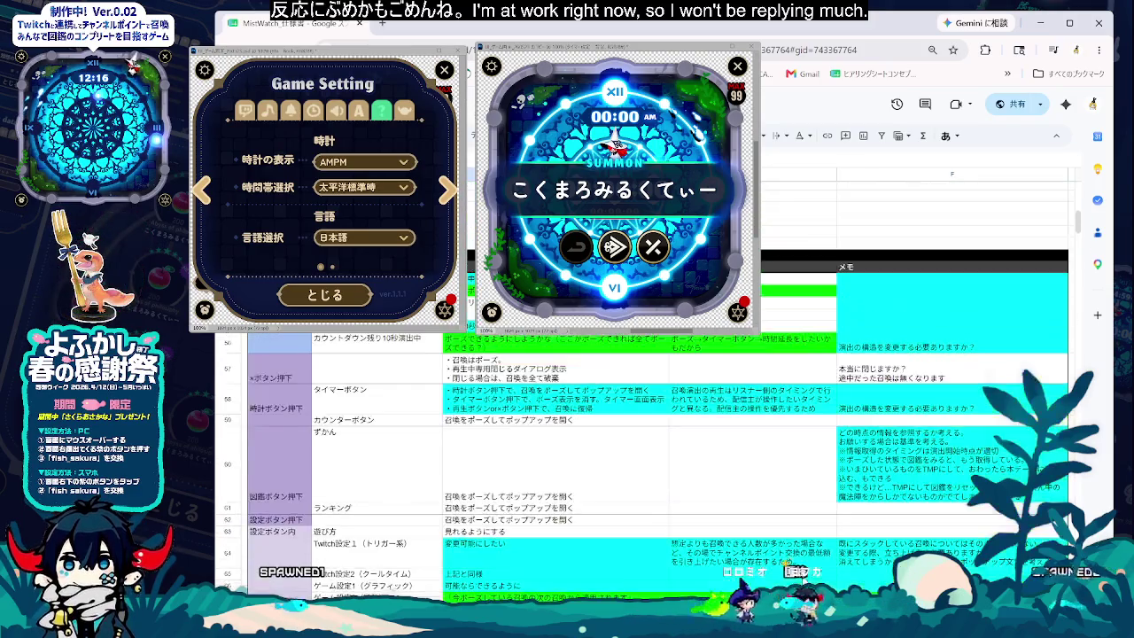
left_click(585, 481)
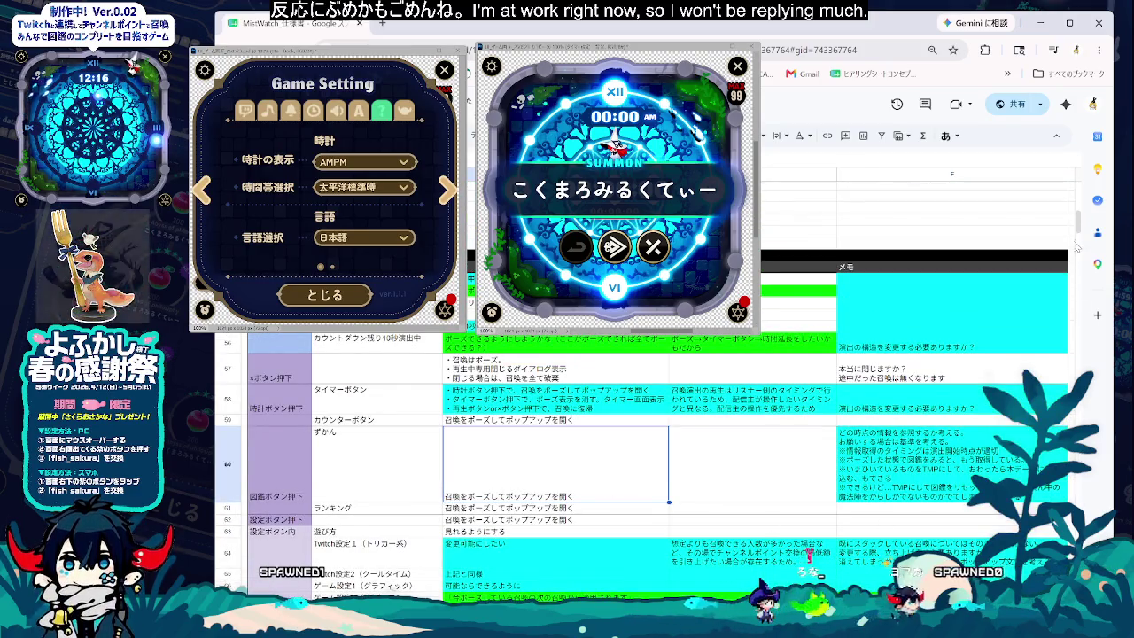
scroll(571, 573, "down", 5)
scroll(570, 573, "up", 4)
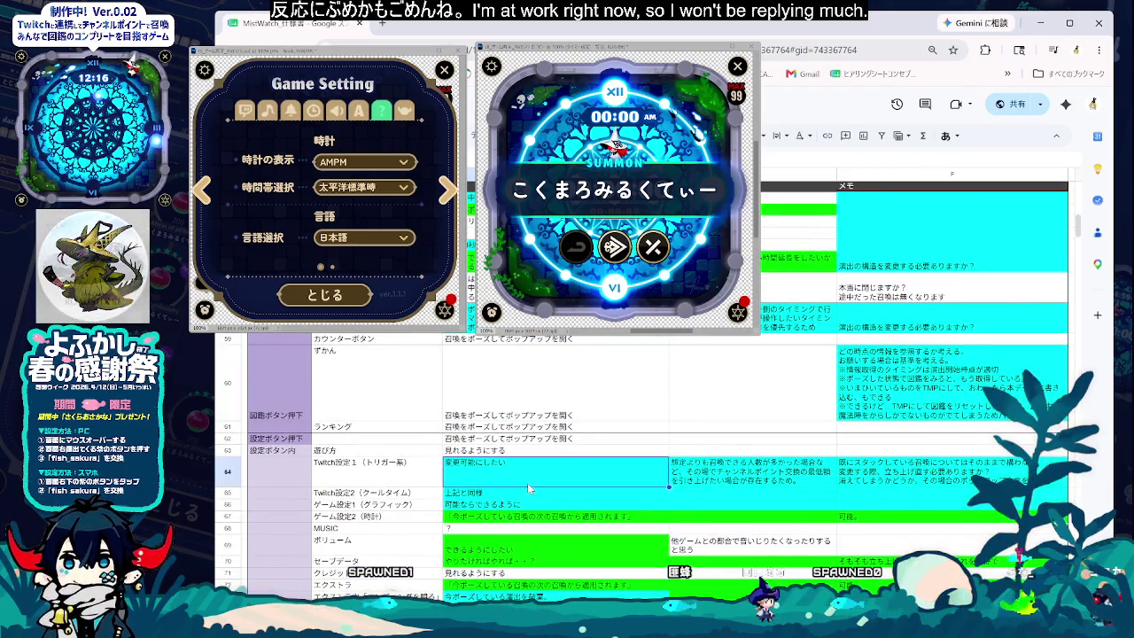
left_click(411, 483)
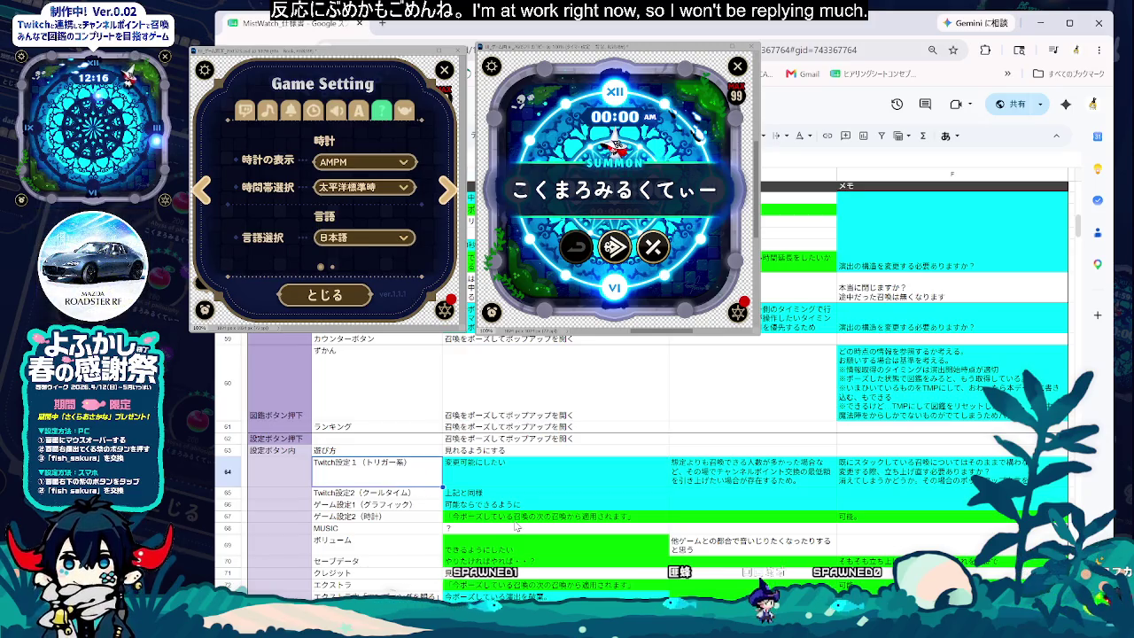
left_click(514, 520)
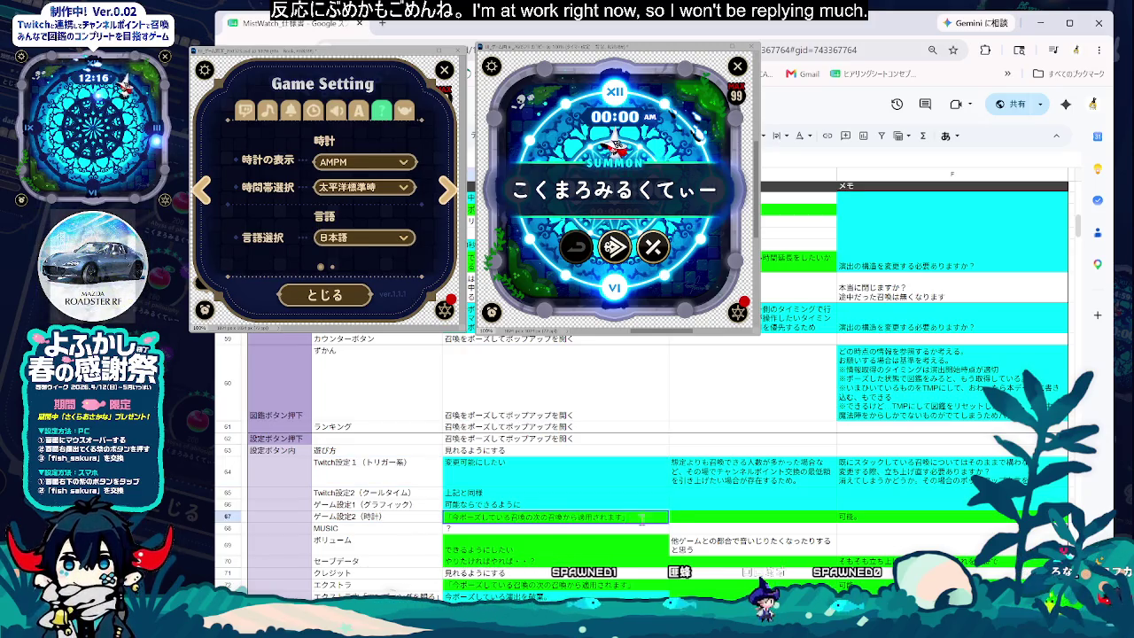
- Set the row 67 clock requirement to 可能ならできるように and open its 可能。 memo for editing
double_click(640, 517)
key("Escape")
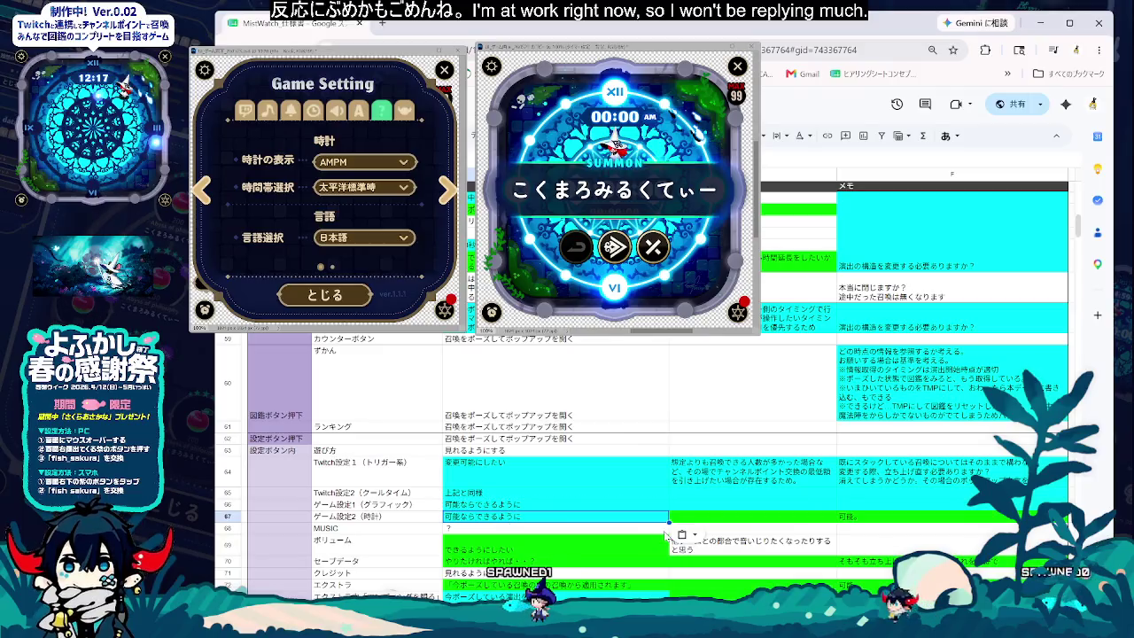
double_click(883, 517)
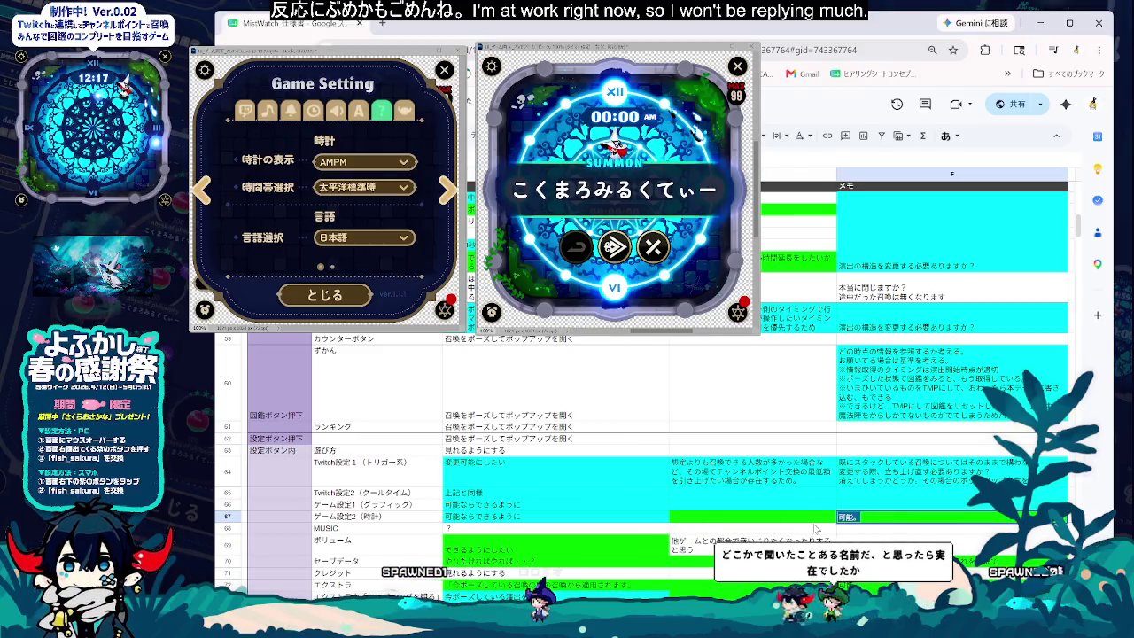
left_click(844, 522)
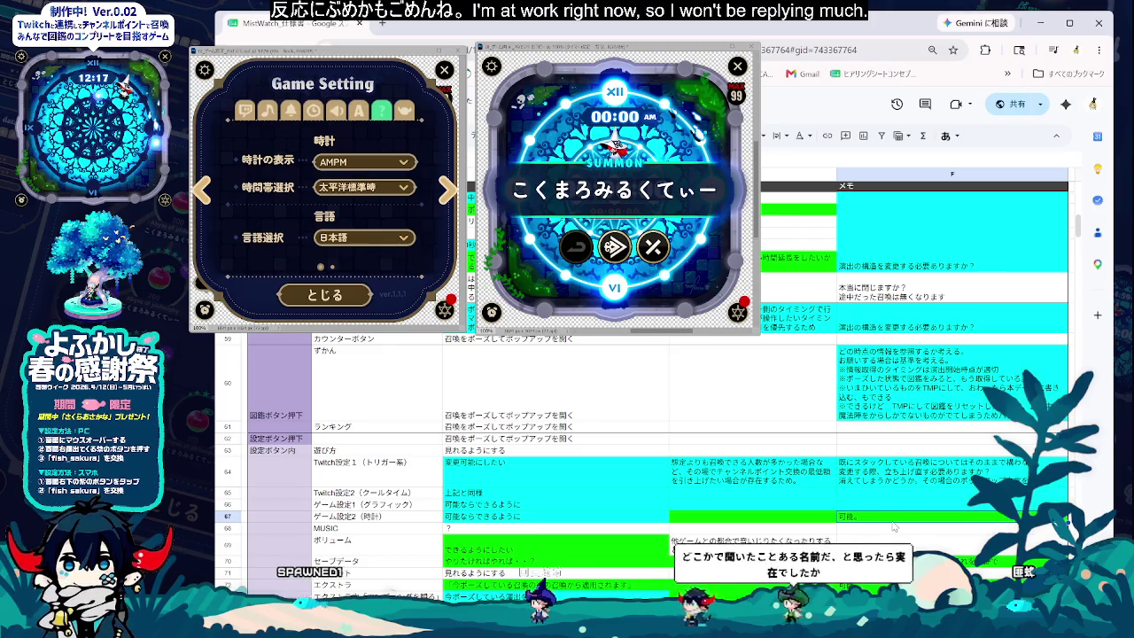
key("Up")
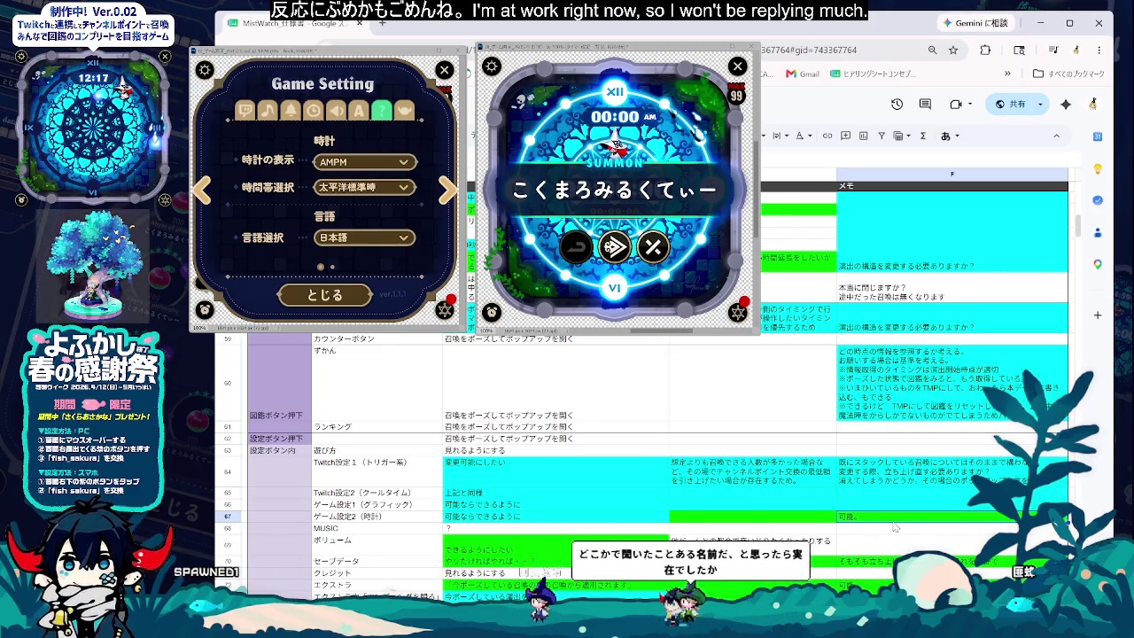
double_click(881, 516)
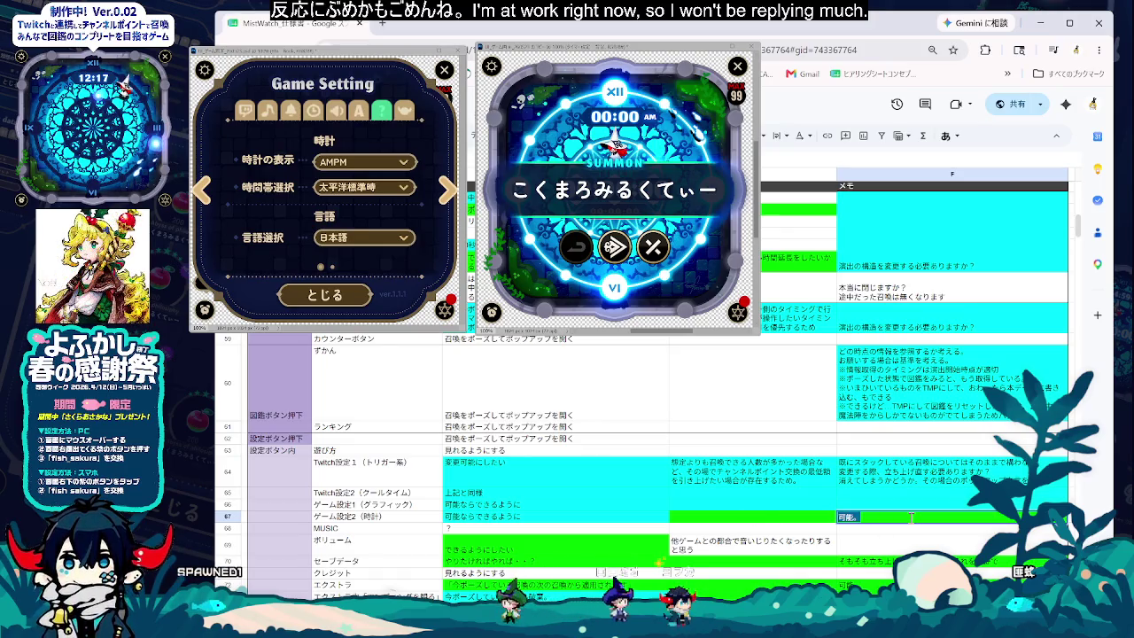
- Rewrite the row 67 memo: summon graphics and Twitch names are unaffected by 言語設定
type("召喚演出の")
type("に対")
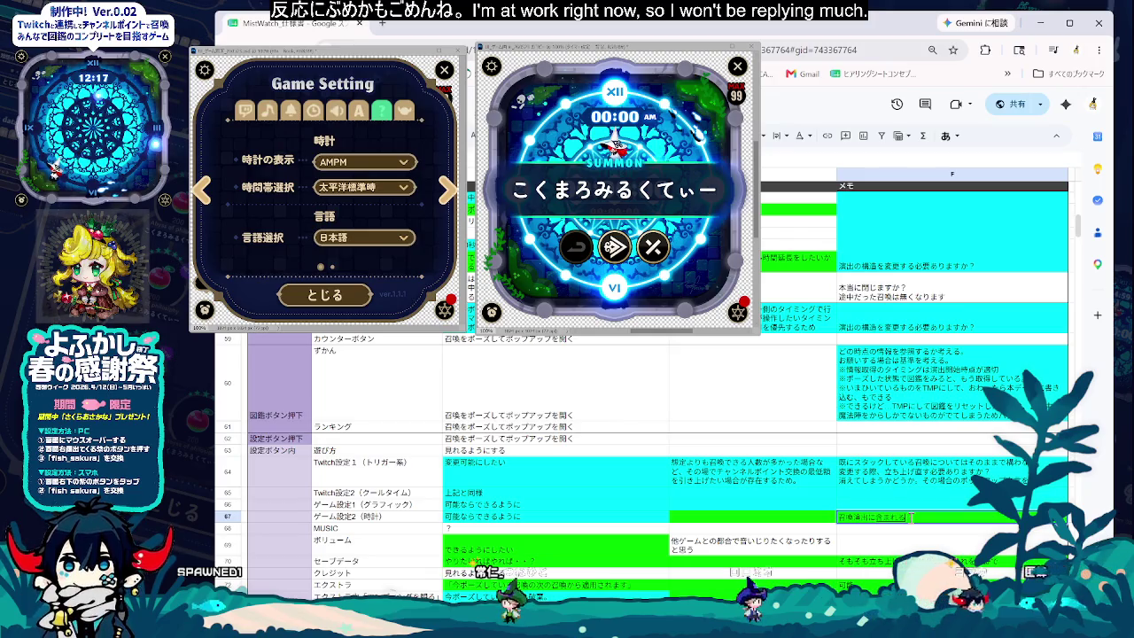
type("演")
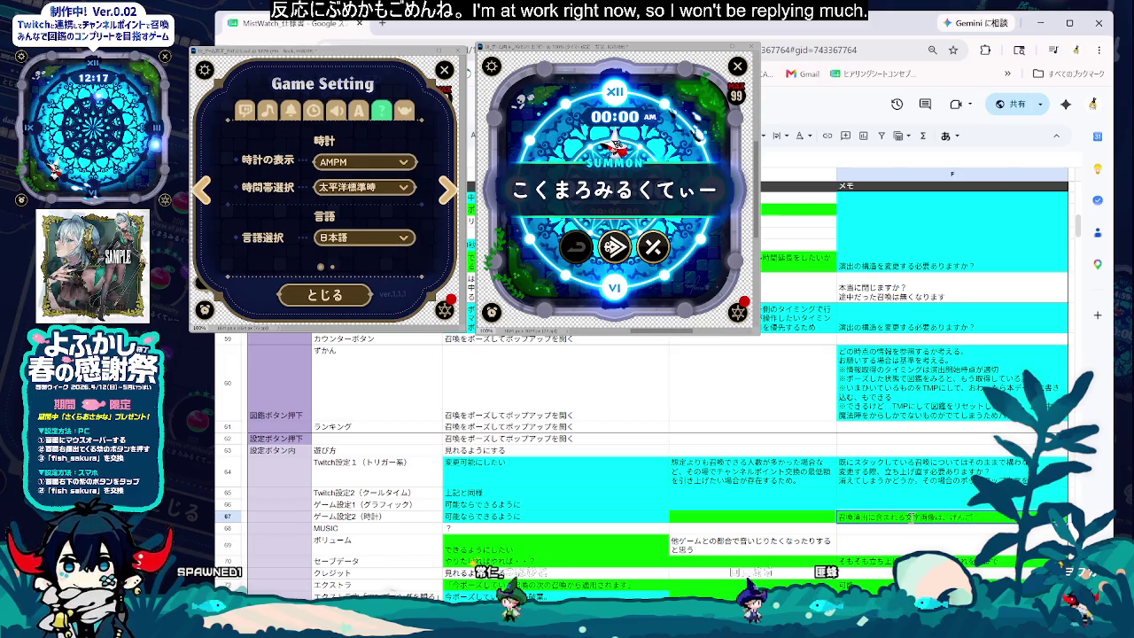
type("設定に関係")
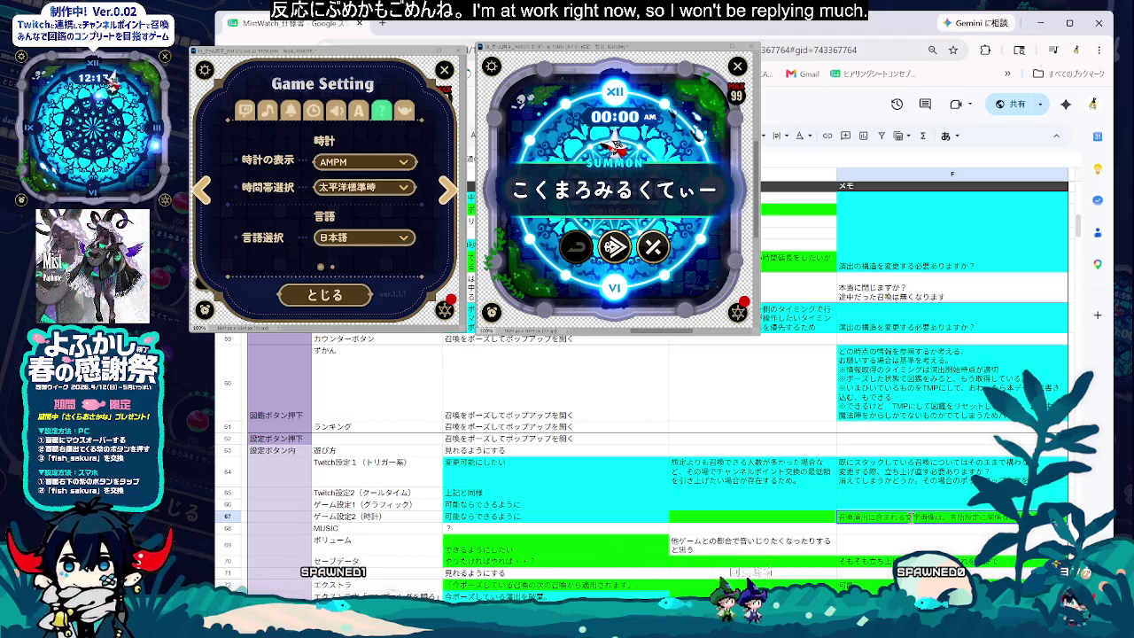
type("ちらつく。")
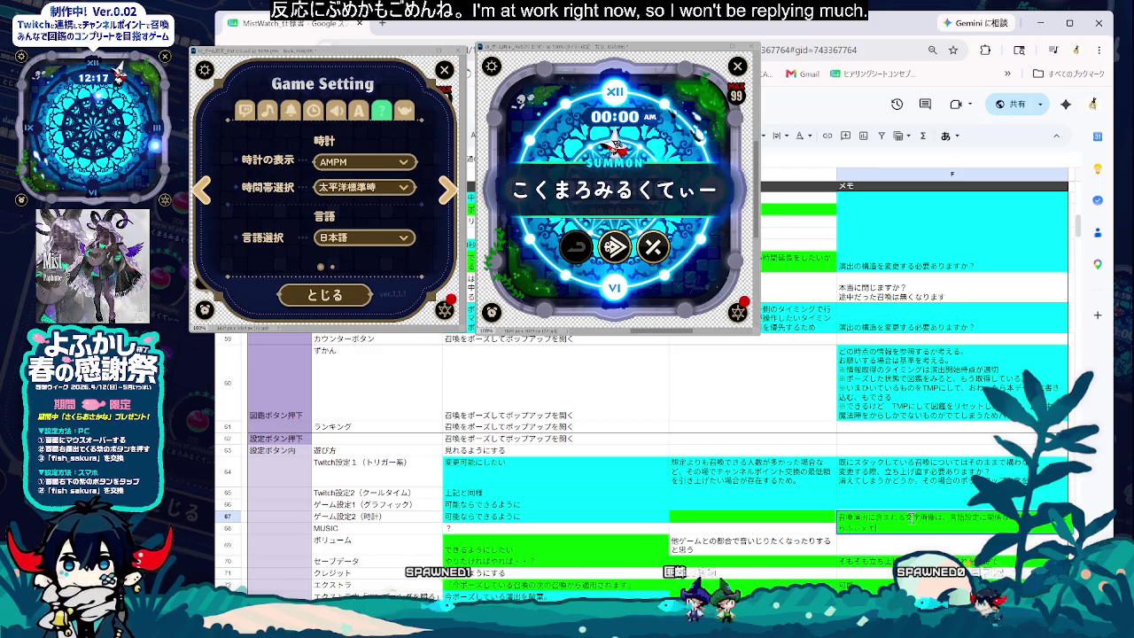
type("に変更は")
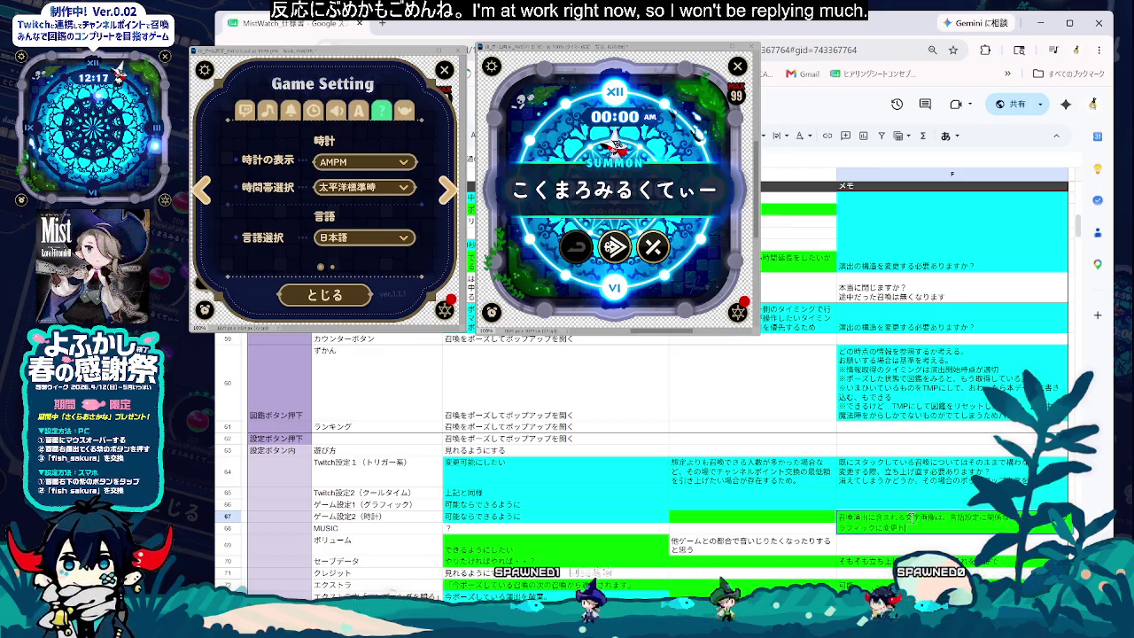
type("ない")
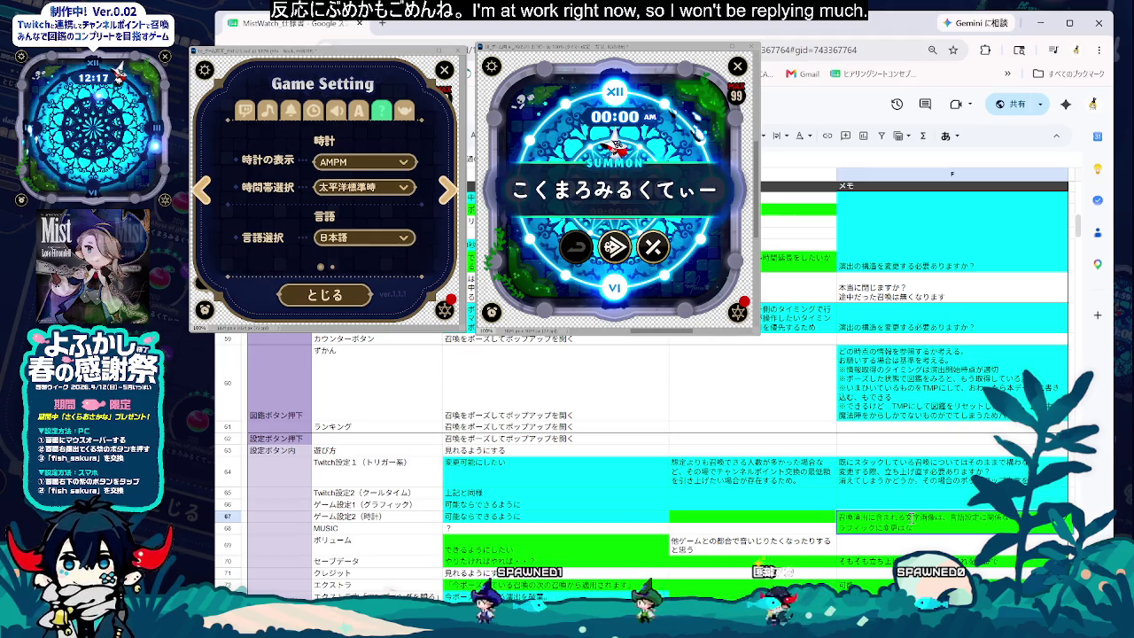
type("。")
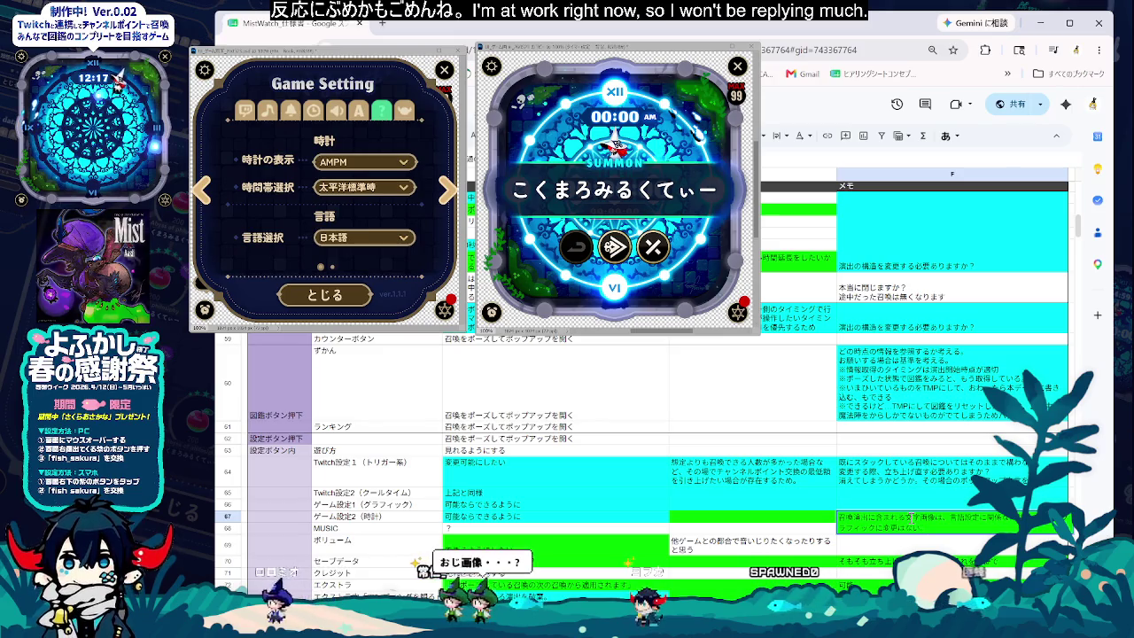
type("よびだす")
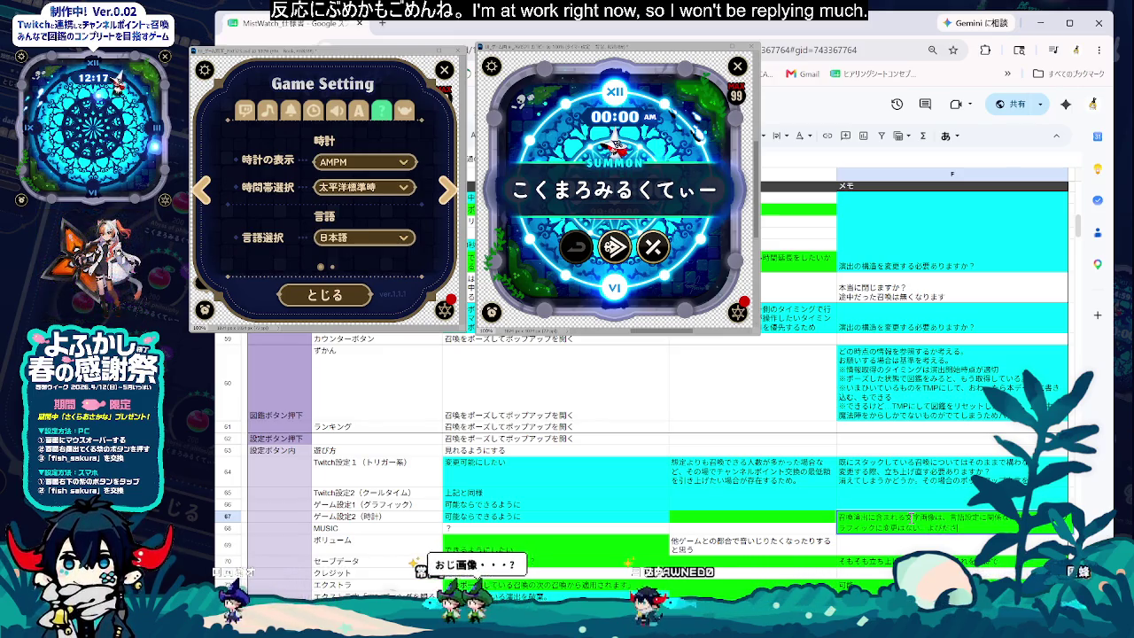
type("れる")
key("space")
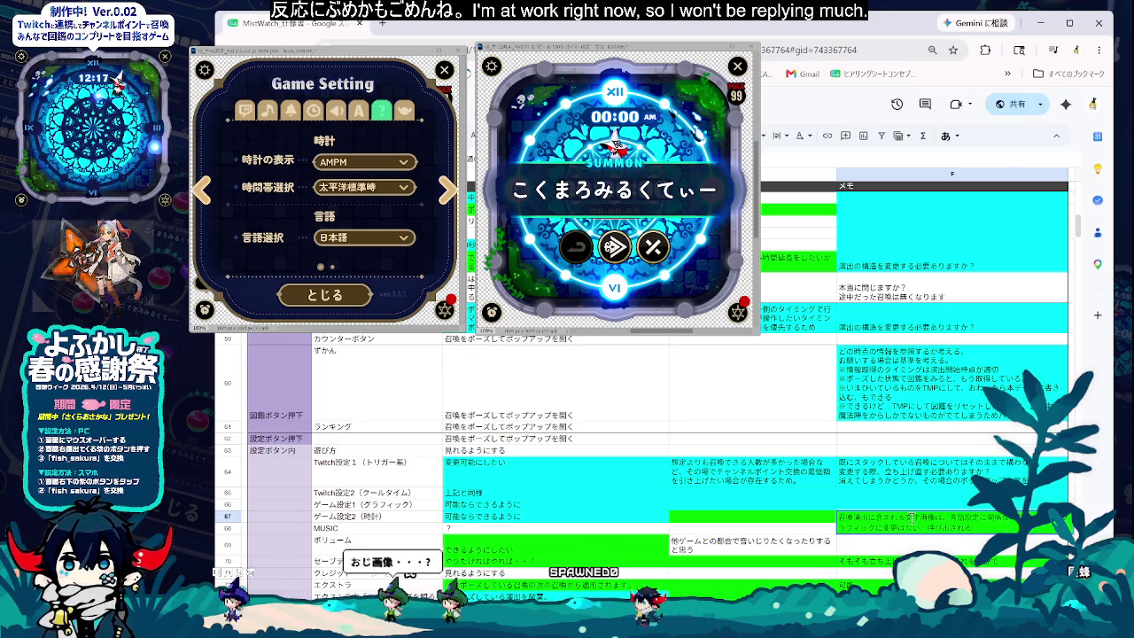
type("か")
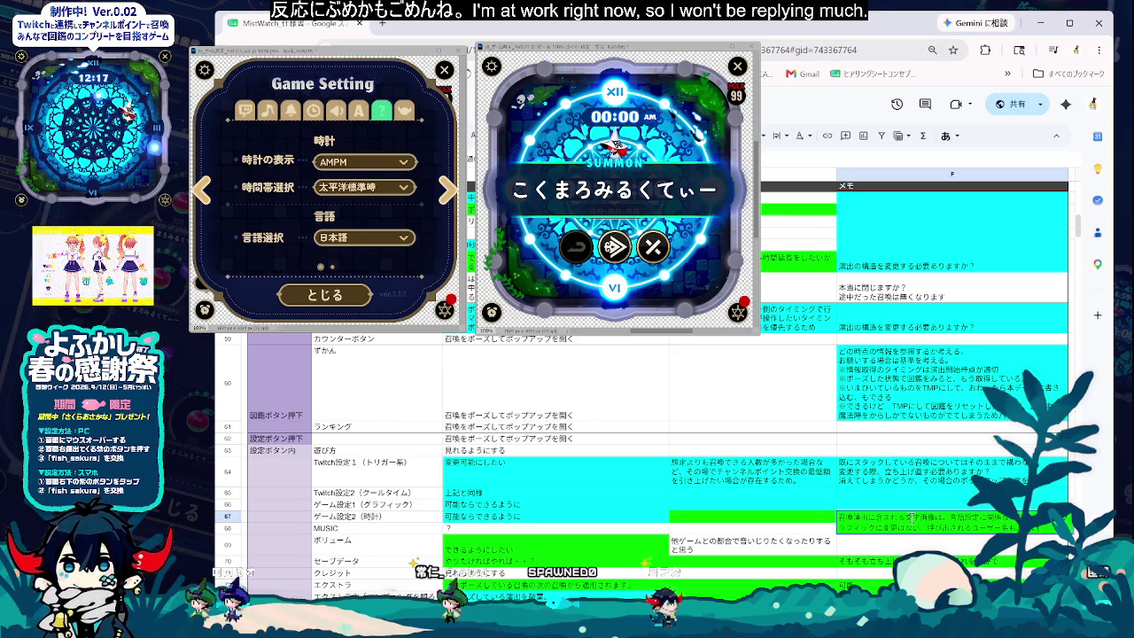
type("その")
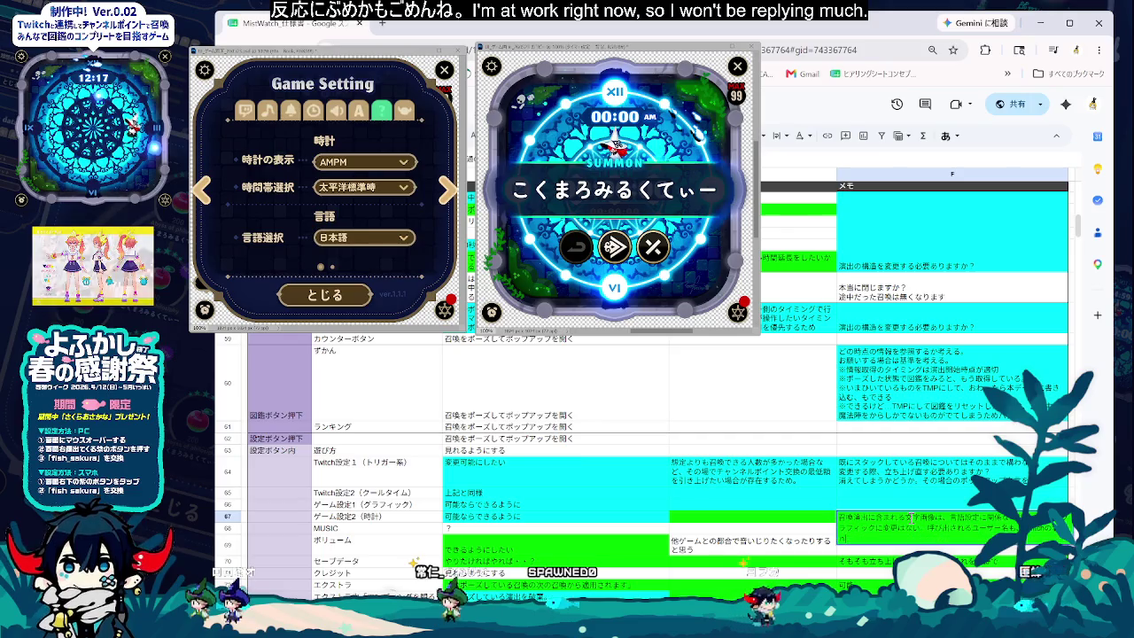
type("ままの")
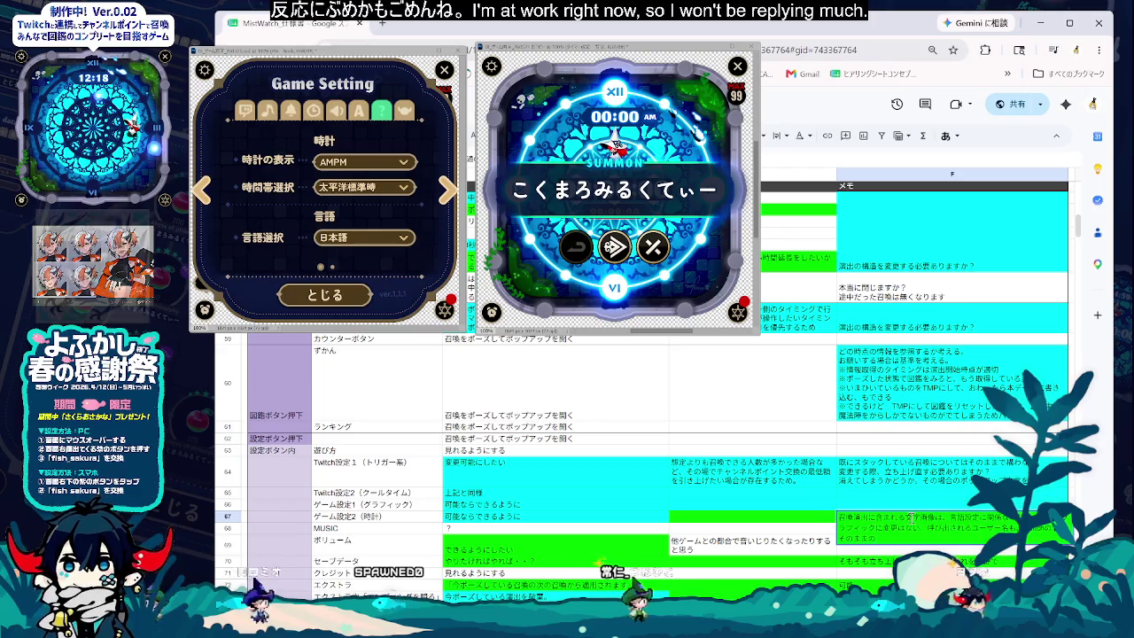
type("ためげん")
type("言語設定に")
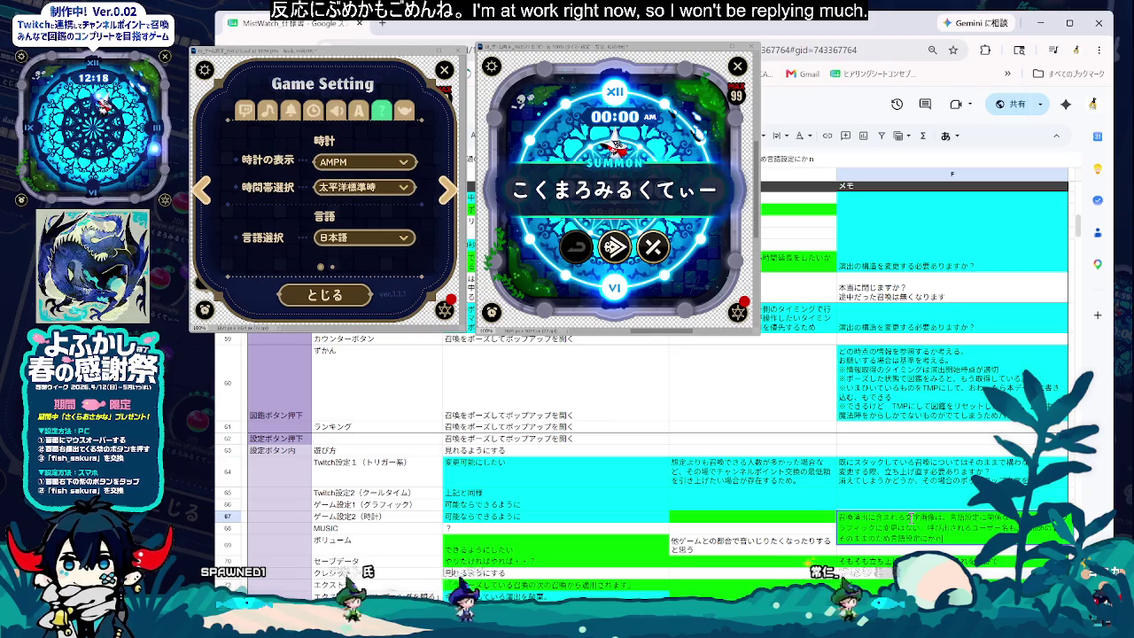
type("関係はない")
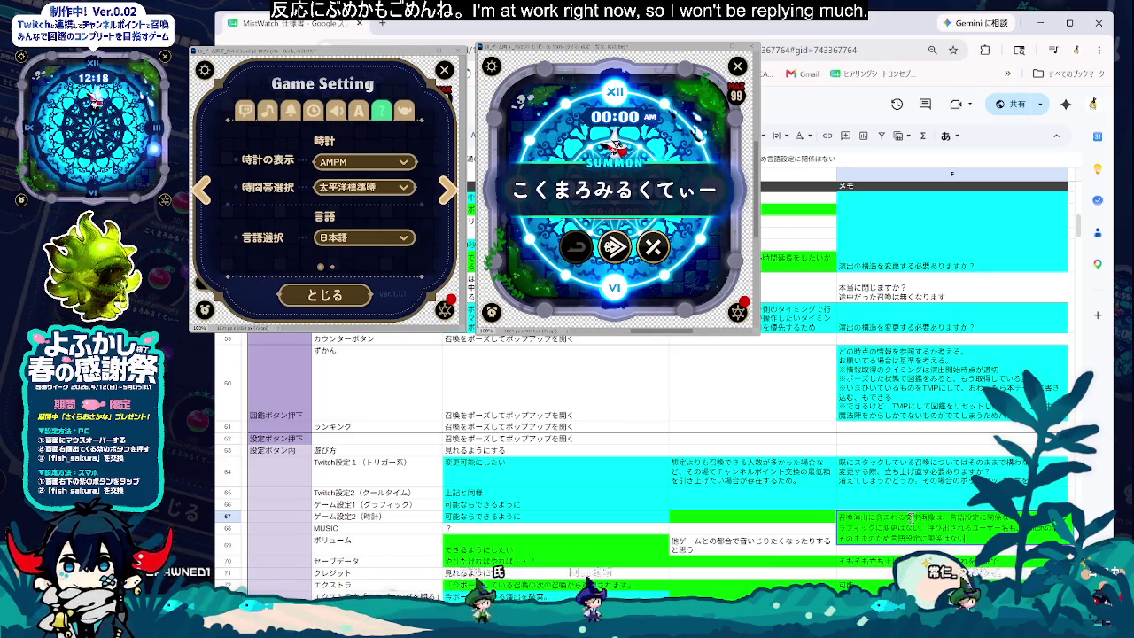
key("Return")
- Give reason cells E67 and E66 a white fill instead of cyan
left_click(876, 531)
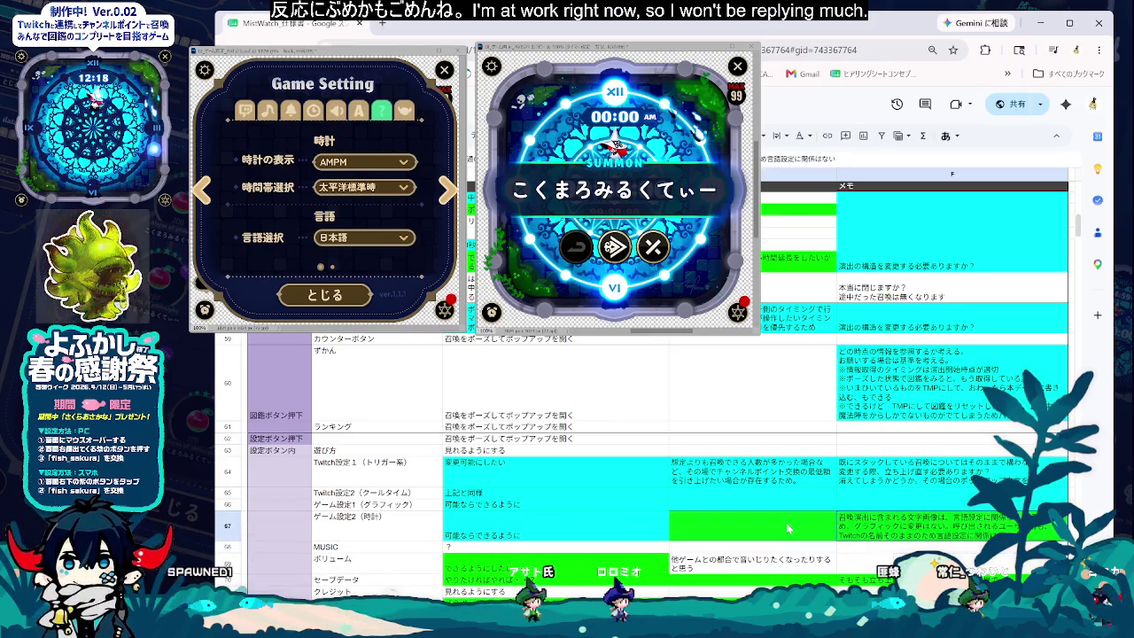
left_click(666, 135)
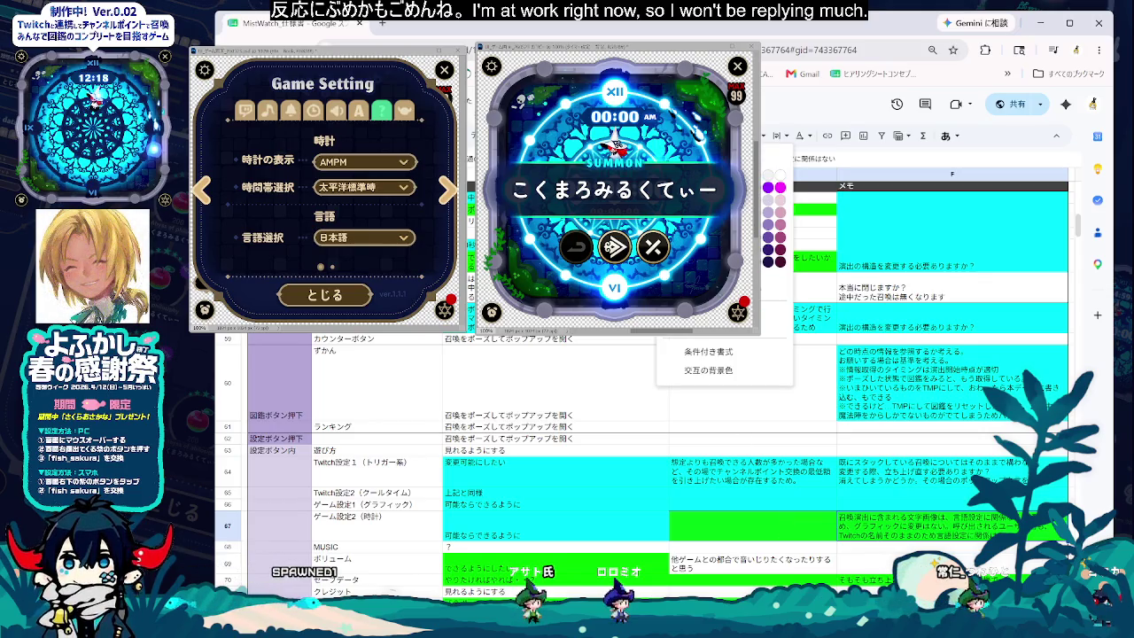
left_click(780, 174)
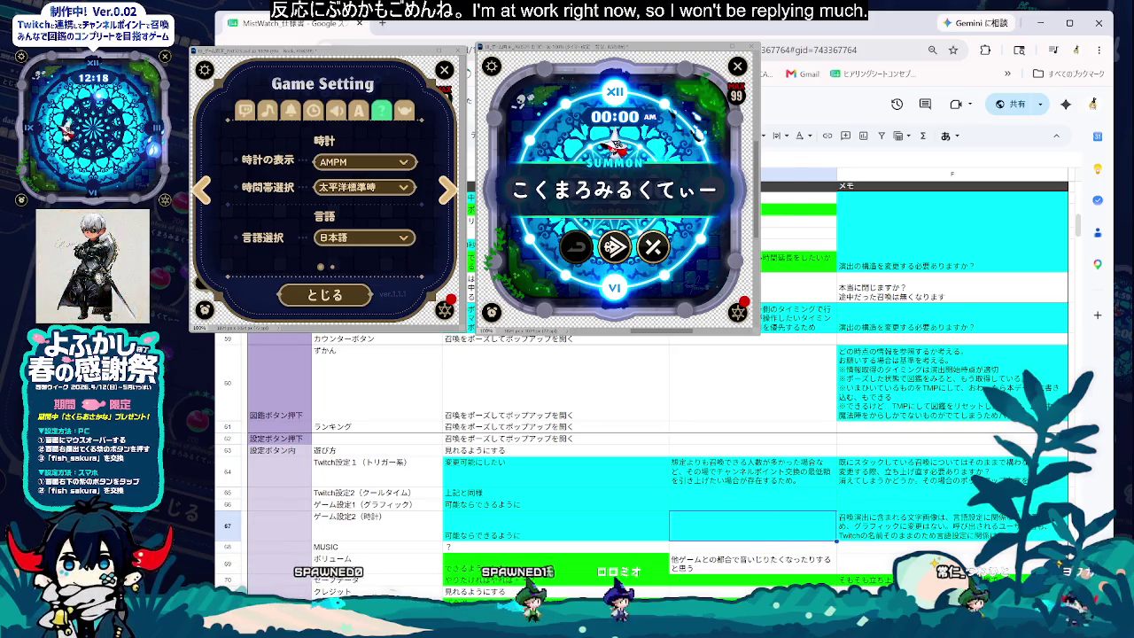
left_click(666, 136)
left_click(781, 184)
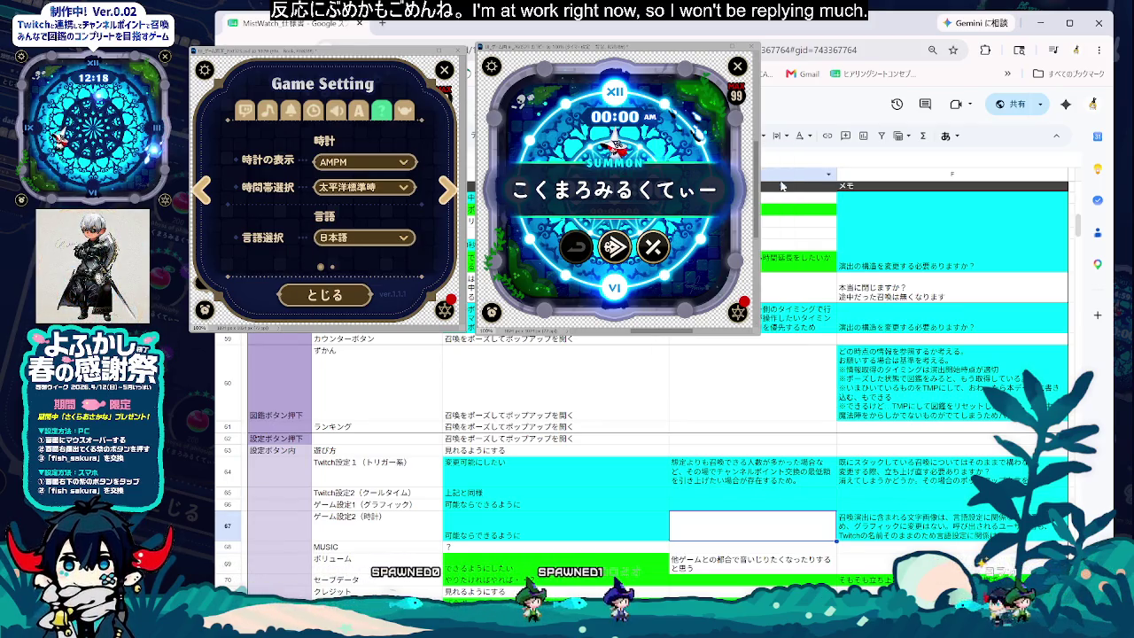
left_click(770, 506)
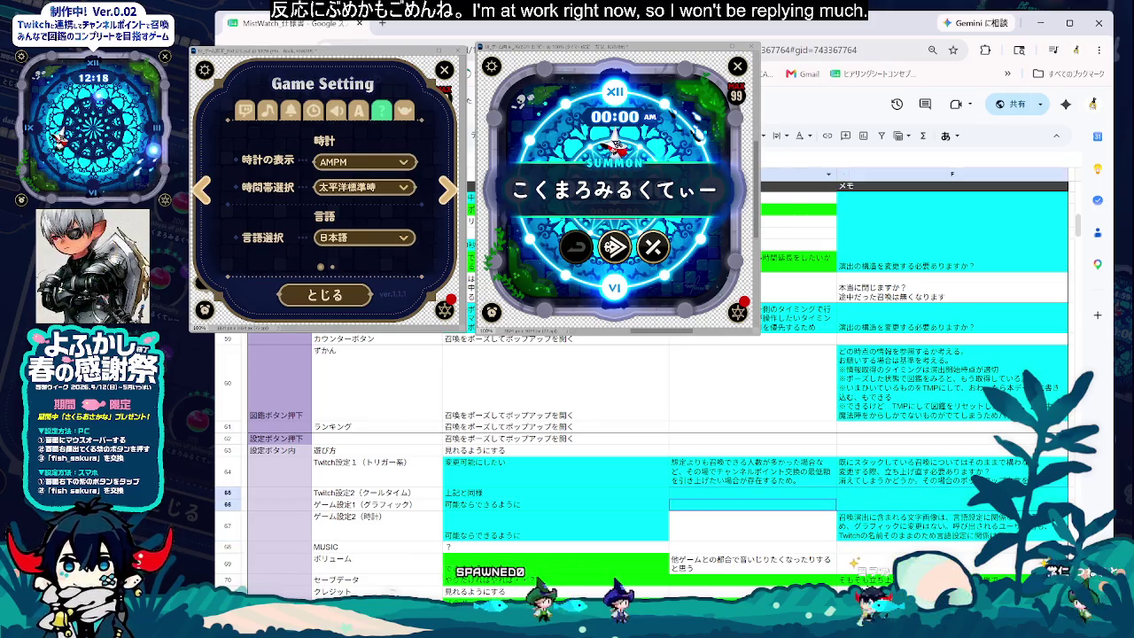
left_click(666, 136)
left_click(761, 263)
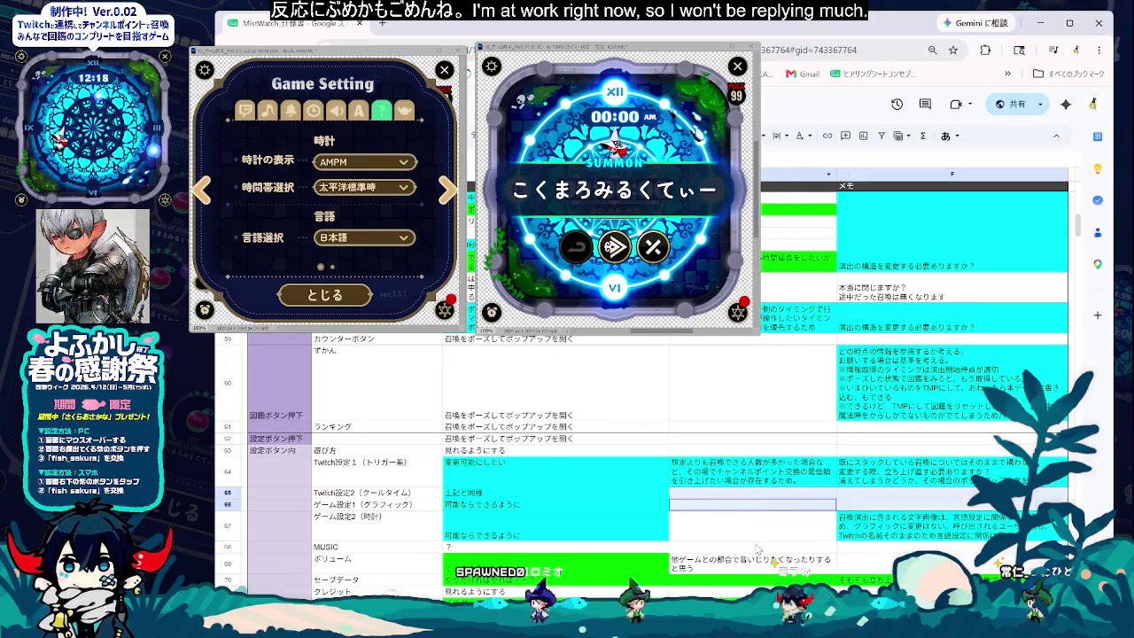
key("Down")
- Top-align the row 67 requirement 可能ならできるように within its cell
scroll(757, 548, "down", 1)
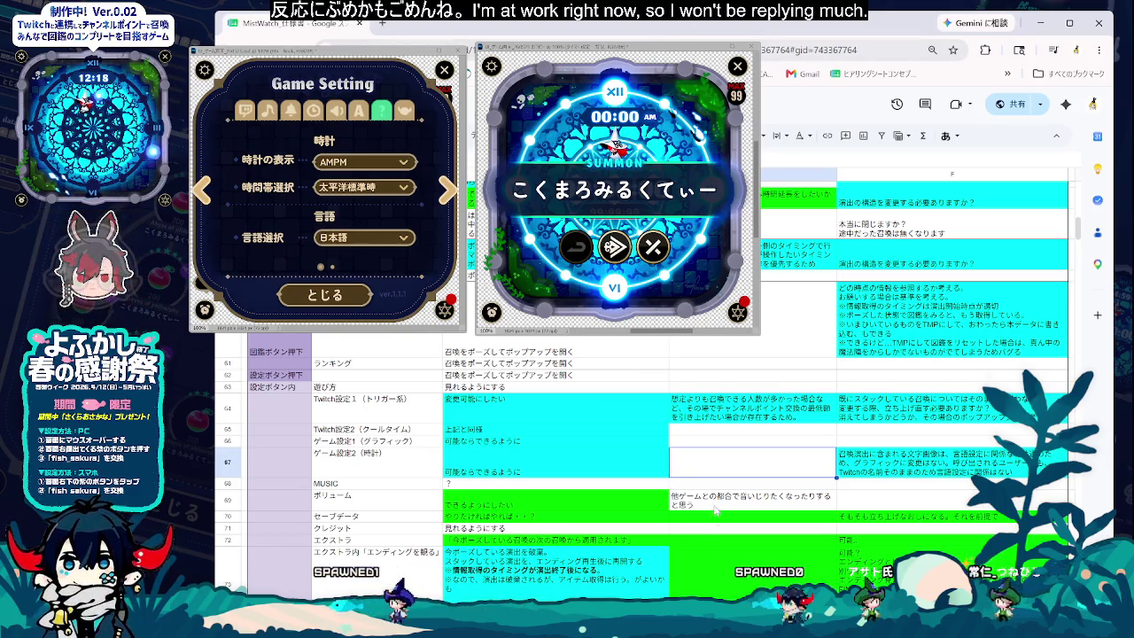
key("Down")
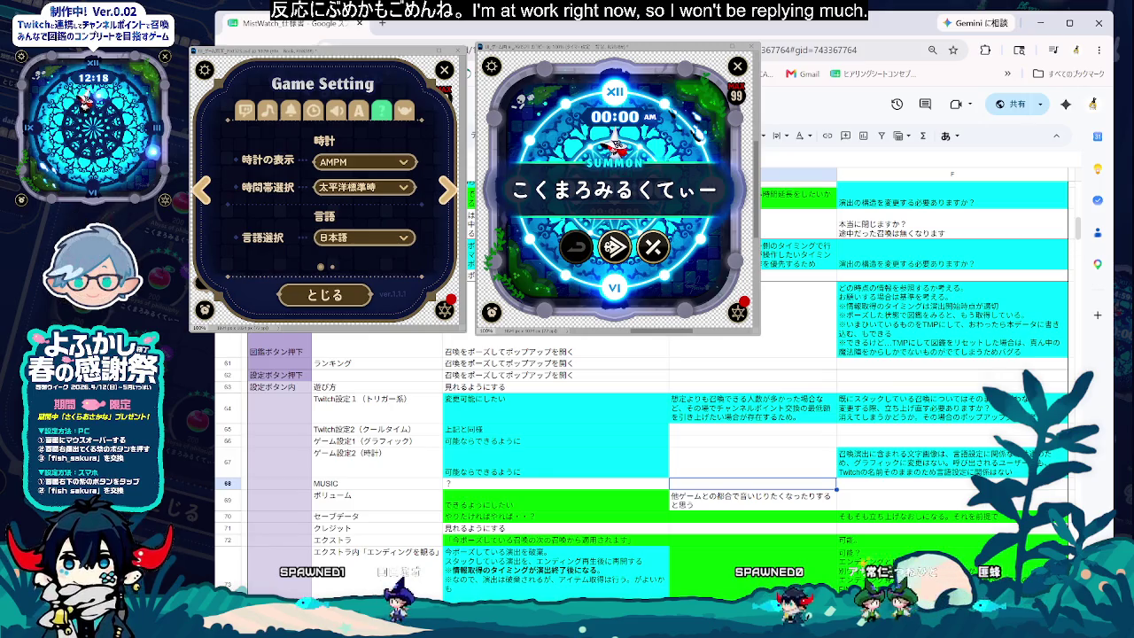
key("Left")
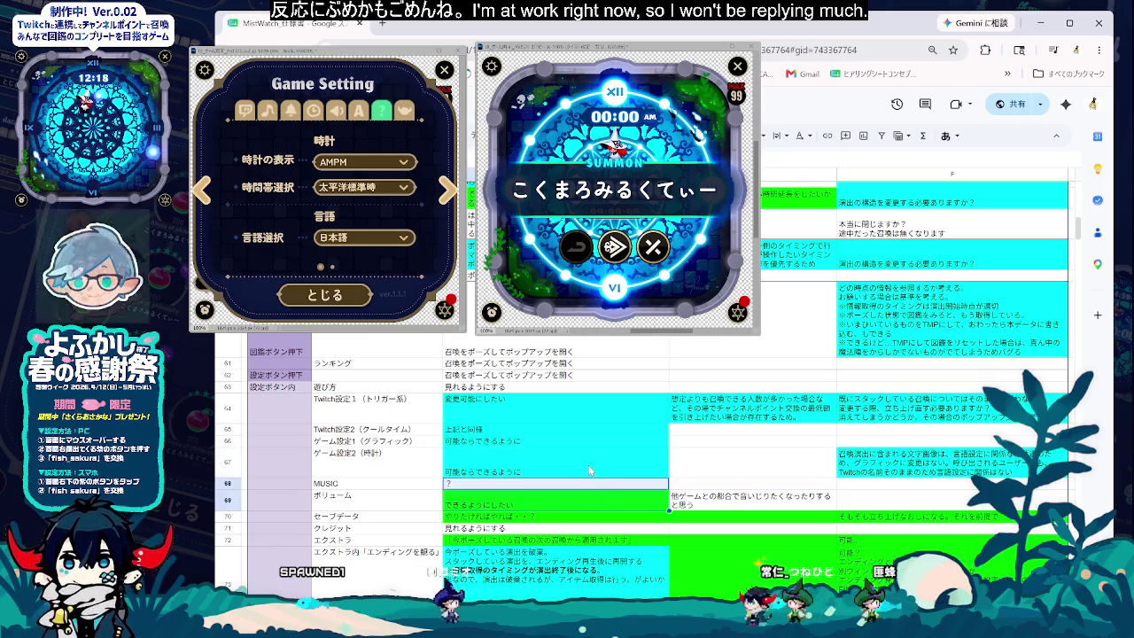
left_click(842, 159)
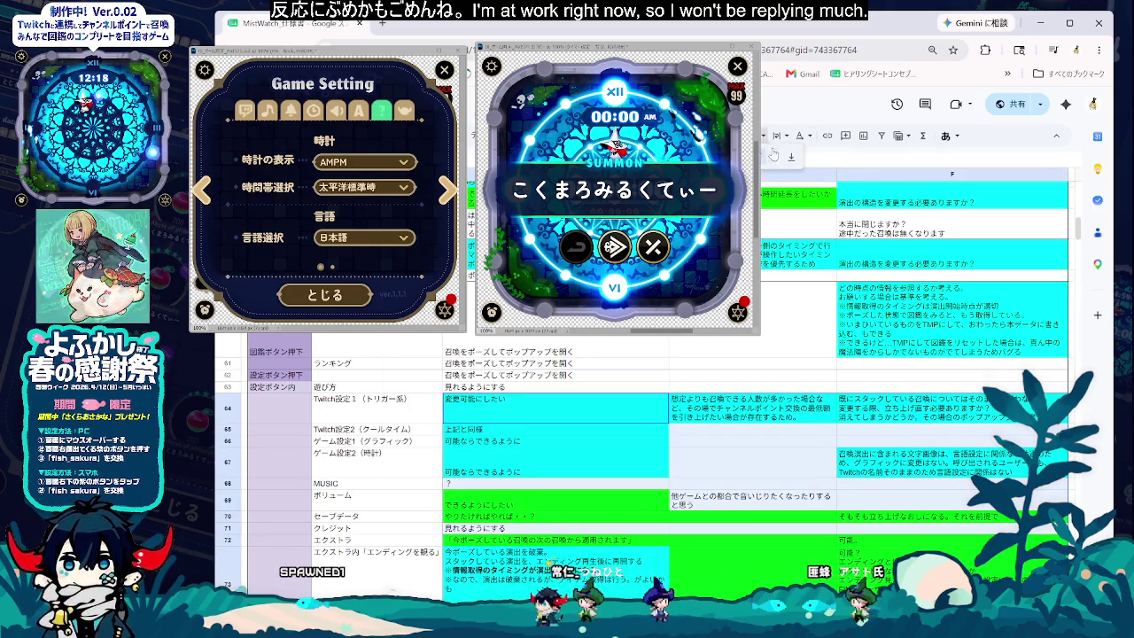
key("ctrl+z")
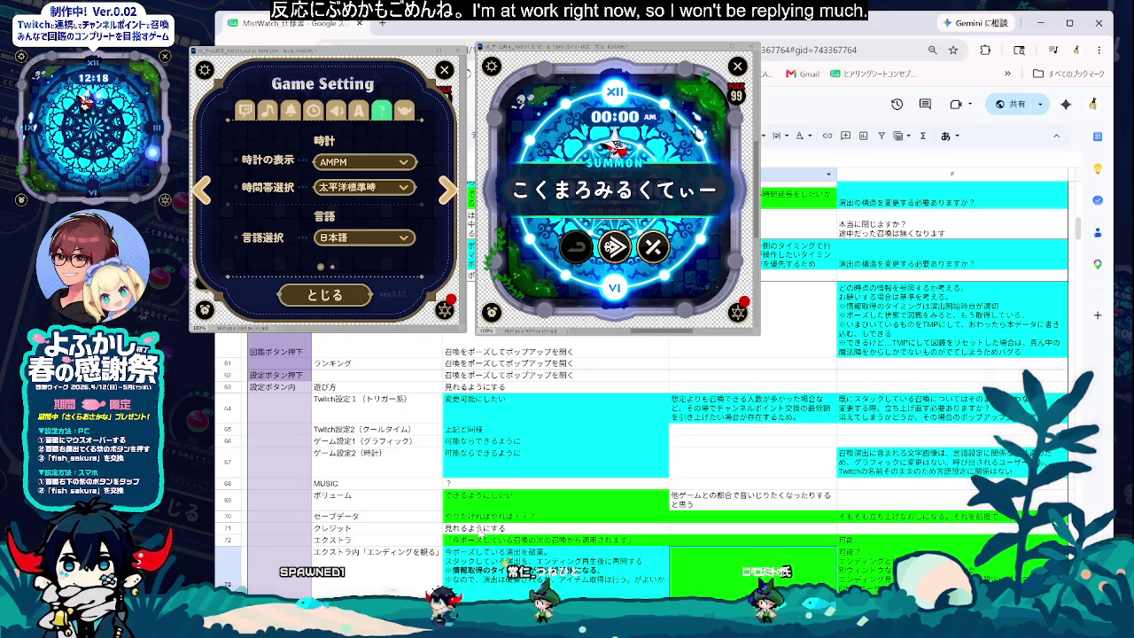
key("Down")
key("Down")
key("Down")
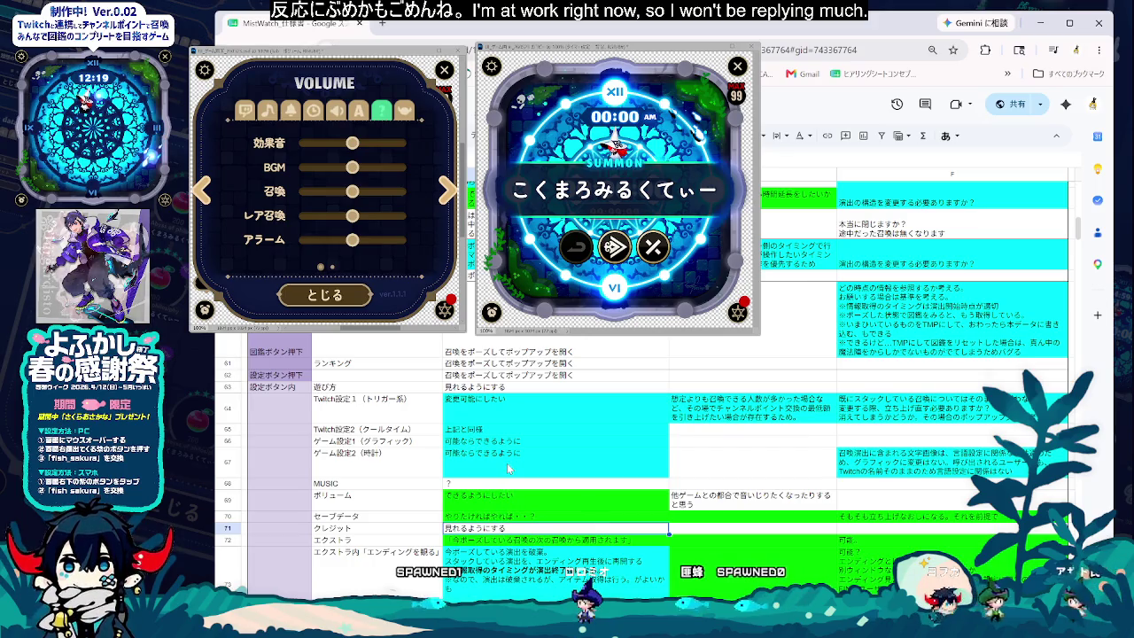
- Change the volume requirement できるようにしたい in D69 from green to white fill
left_click(536, 514)
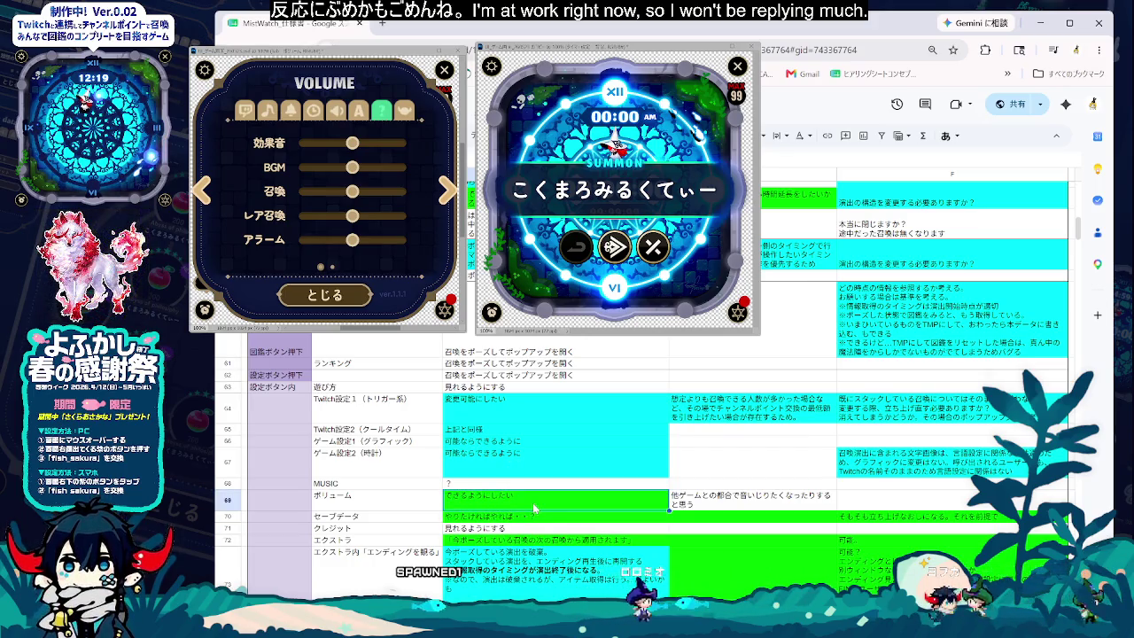
left_click(752, 135)
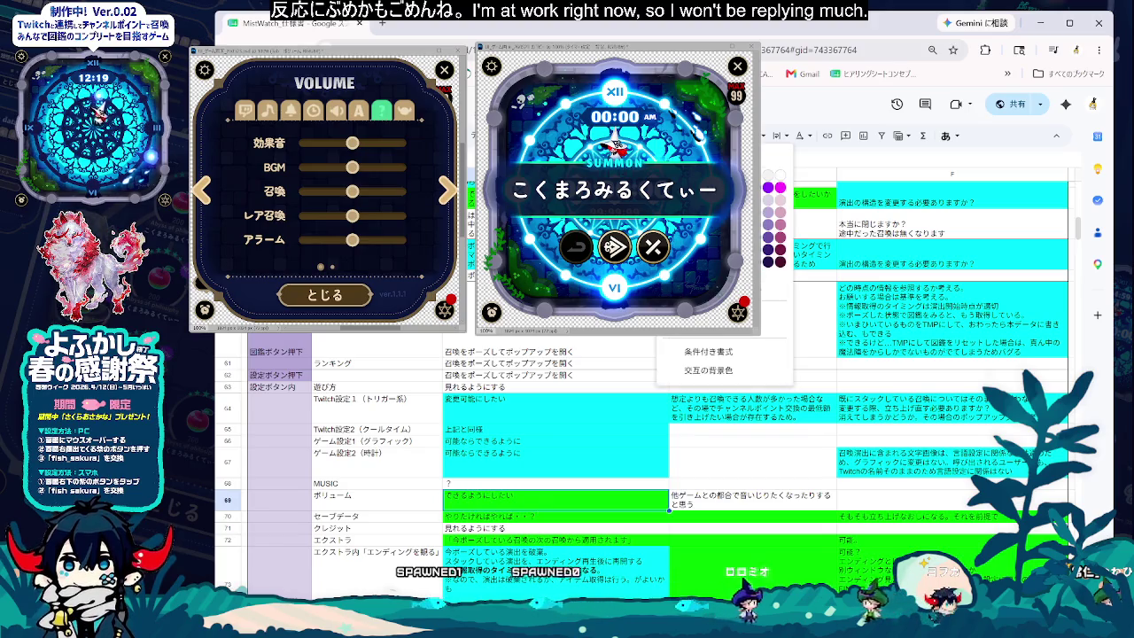
left_click(731, 190)
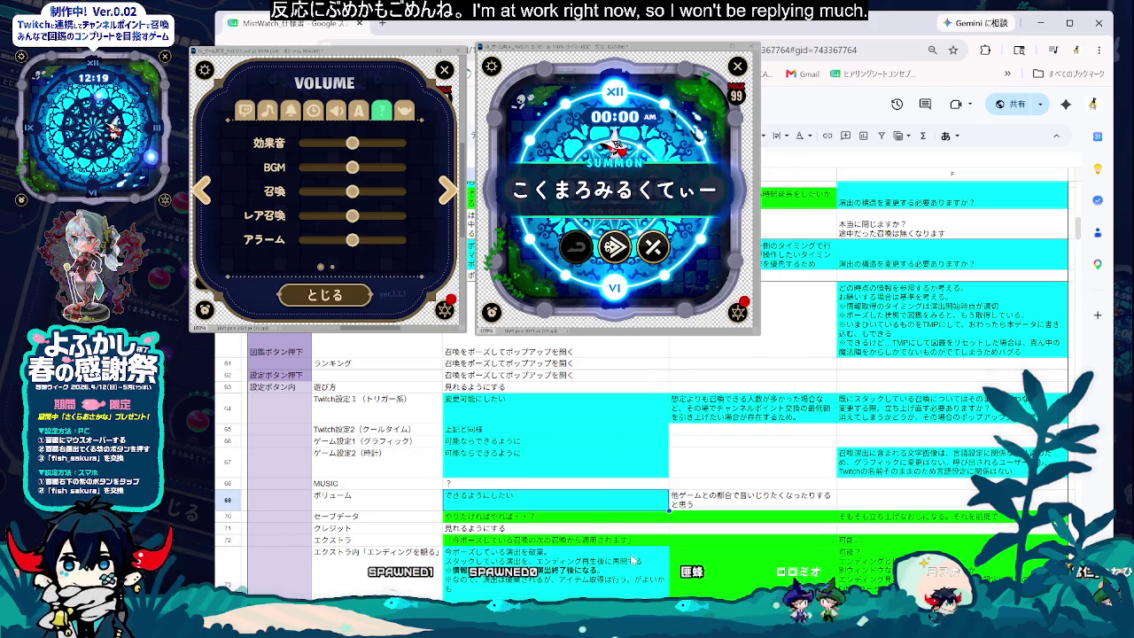
left_click(725, 561)
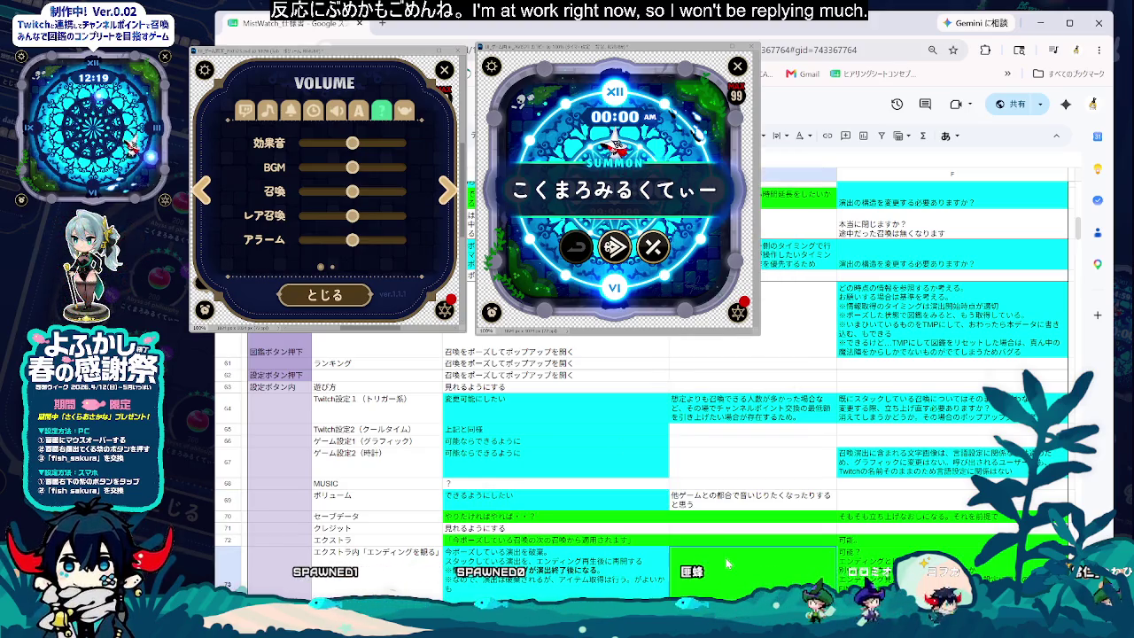
- Check the ending-extra reason and save-data requirement cells, returning to the volume requirement
left_click(549, 498)
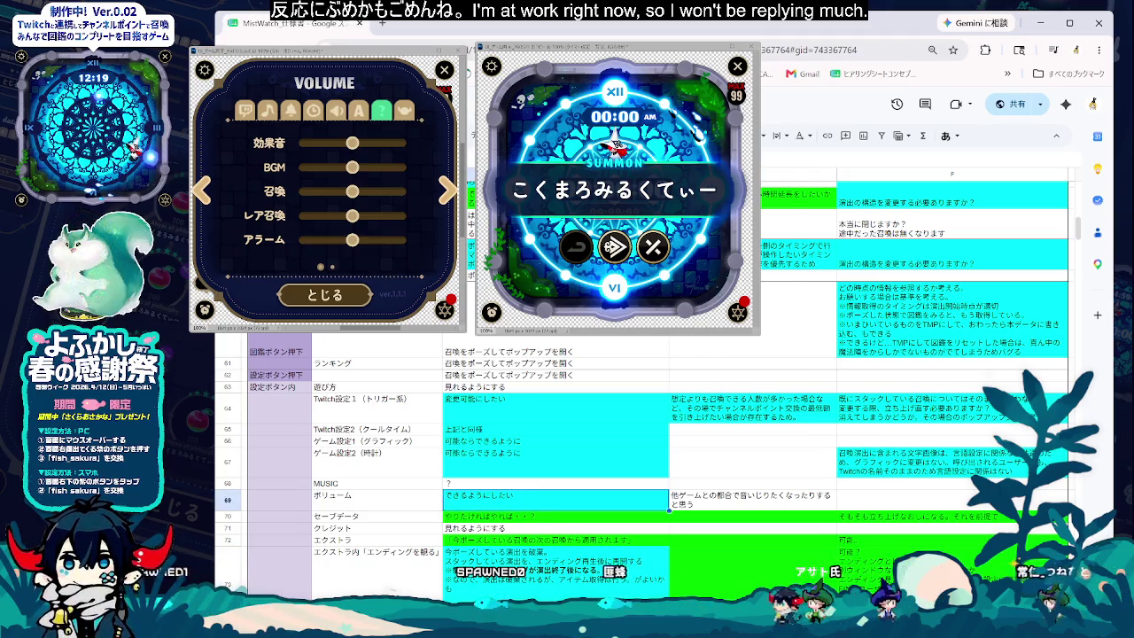
left_click(663, 561)
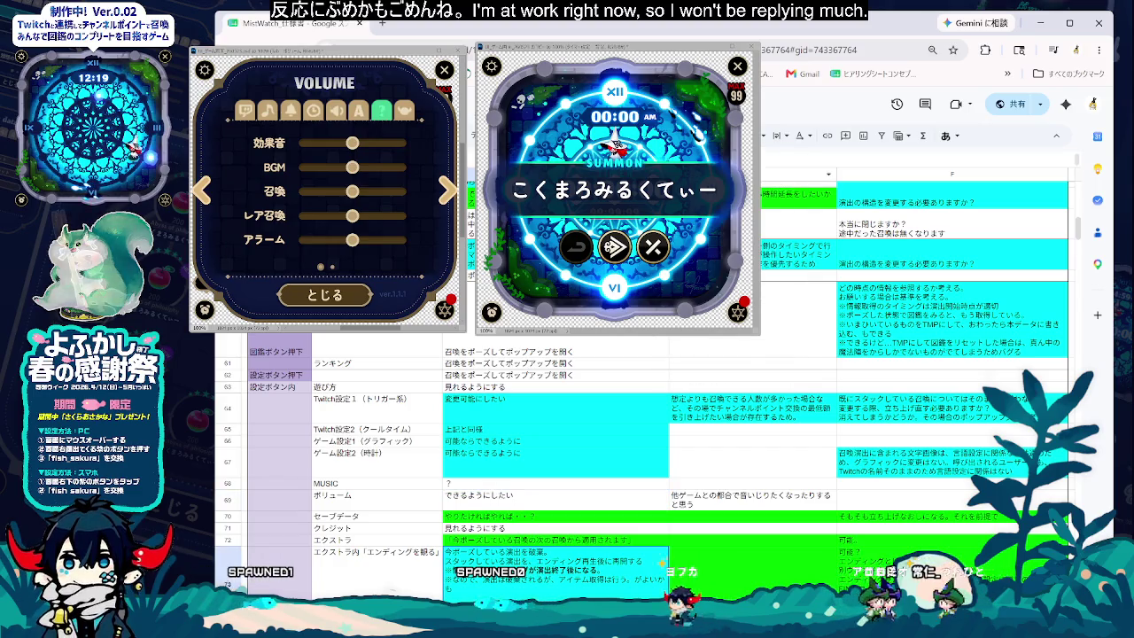
left_click(544, 517)
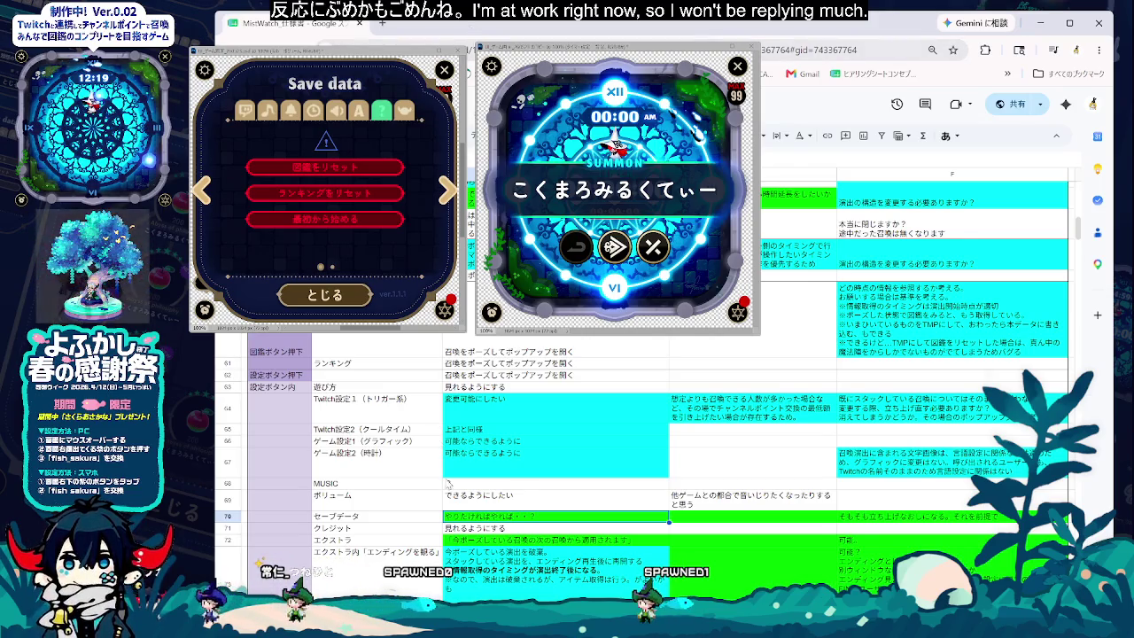
left_click(537, 499)
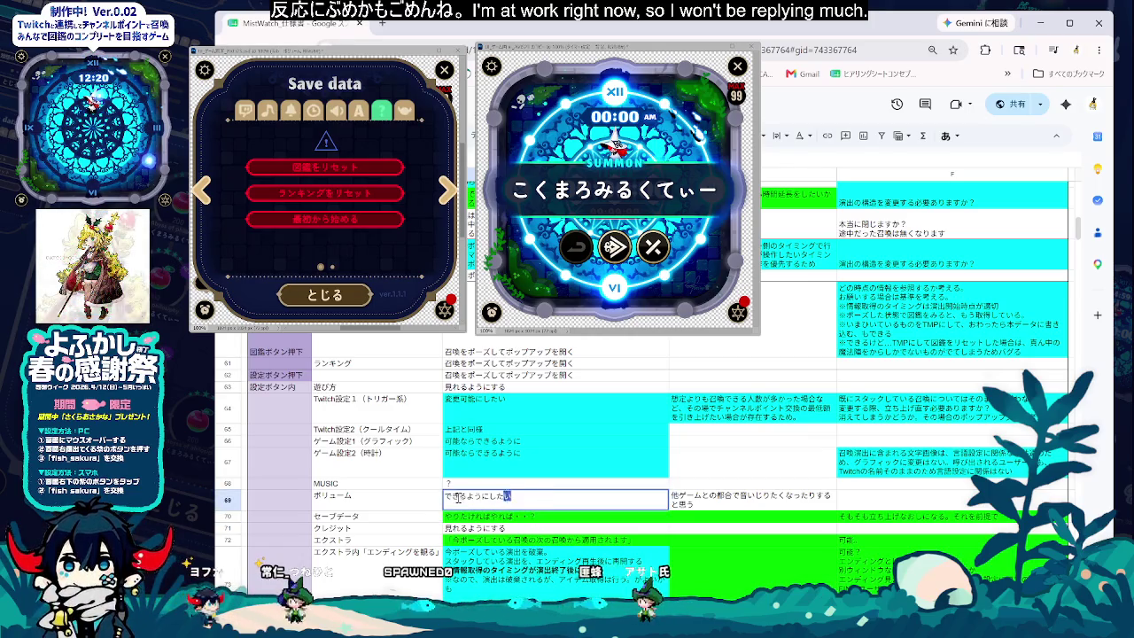
- Reword the save-data requirement as the bullet ・リセットできるようにしたい
left_click(517, 518)
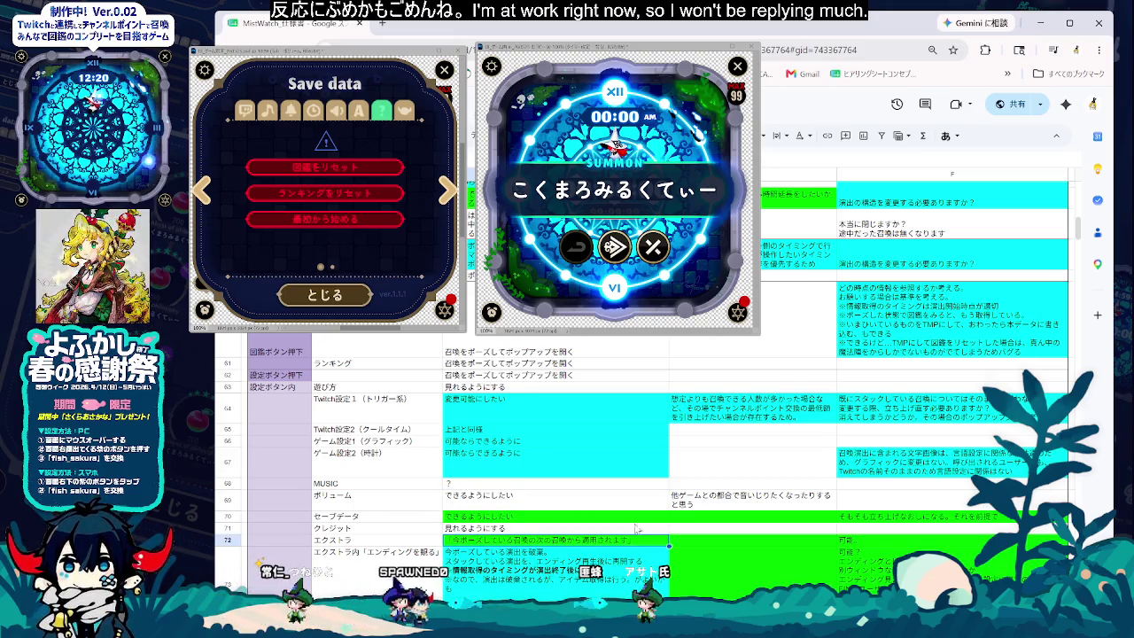
double_click(447, 516)
type("リセット")
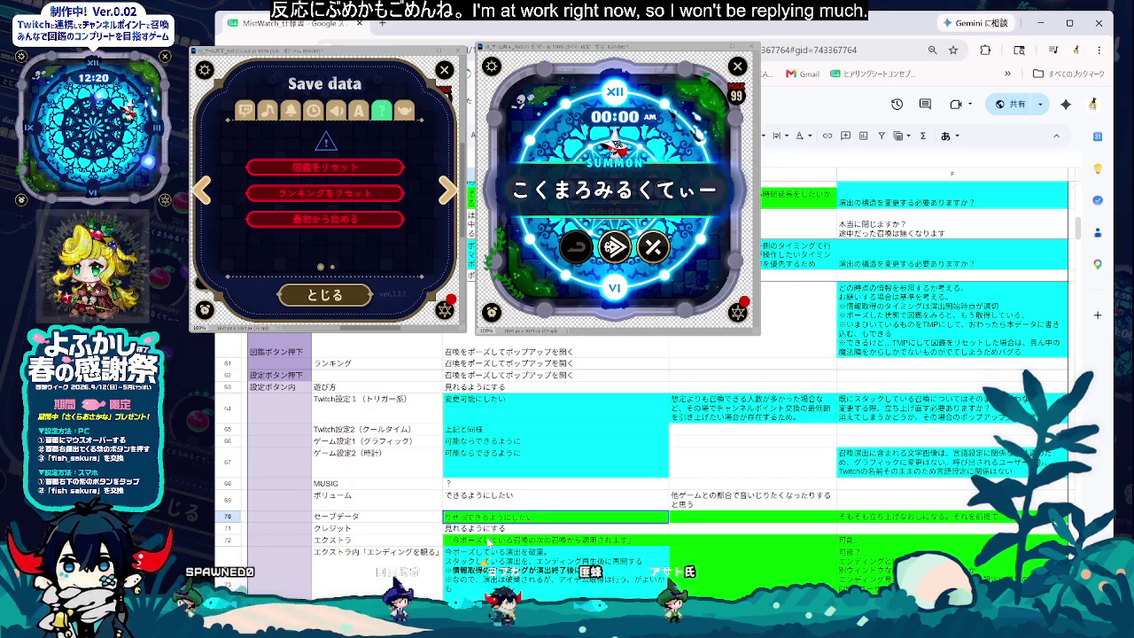
left_click(716, 547)
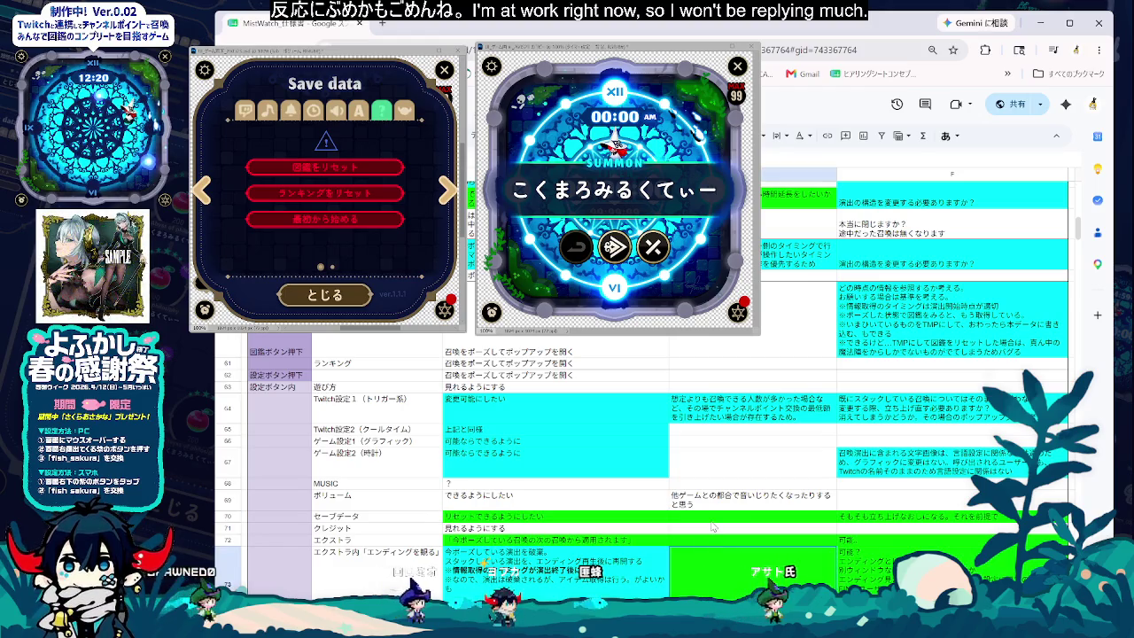
scroll(744, 543, "up", 3)
scroll(746, 541, "down", 2)
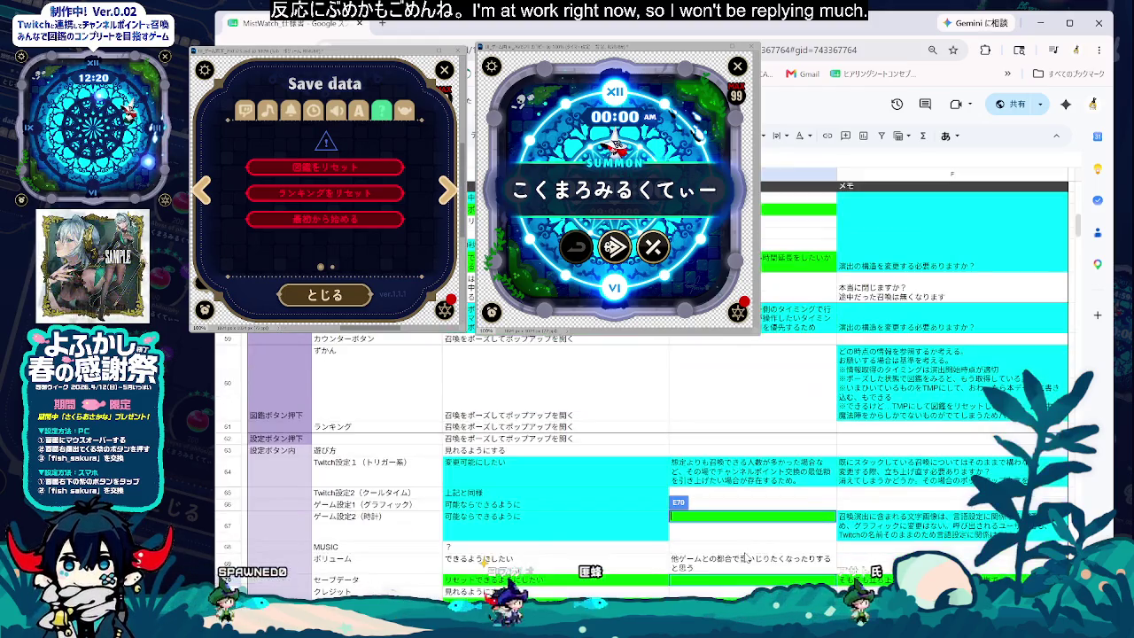
left_click(560, 582)
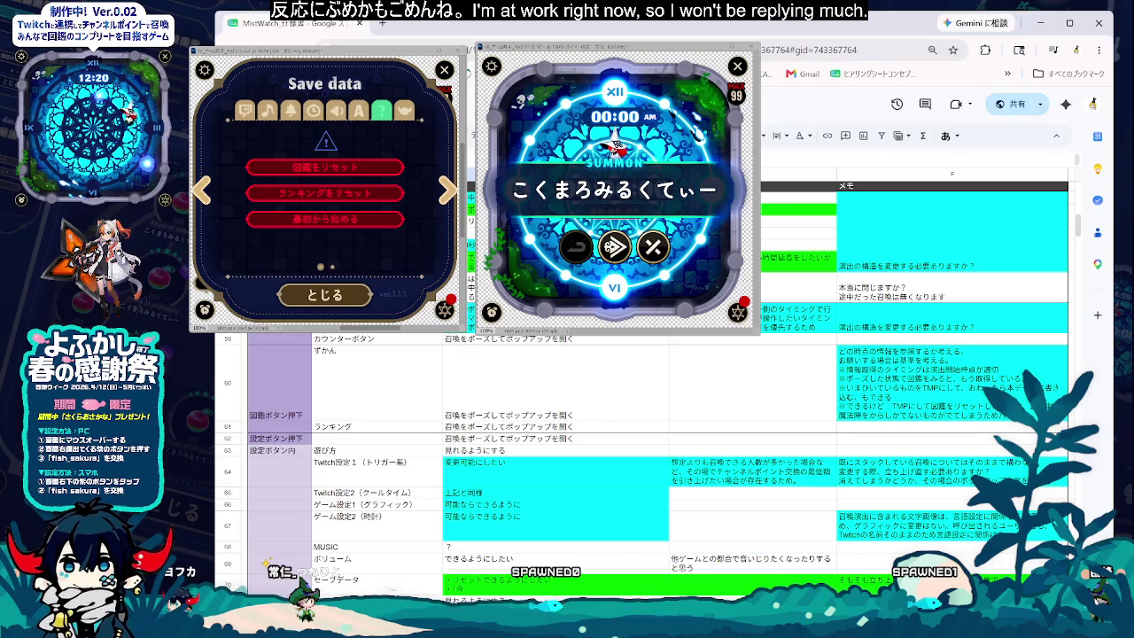
- Look over the Twitch trigger-setting requirement, then return to the save-data cell
key("Down")
key("Down")
key("Down")
scroll(656, 426, "down", 2)
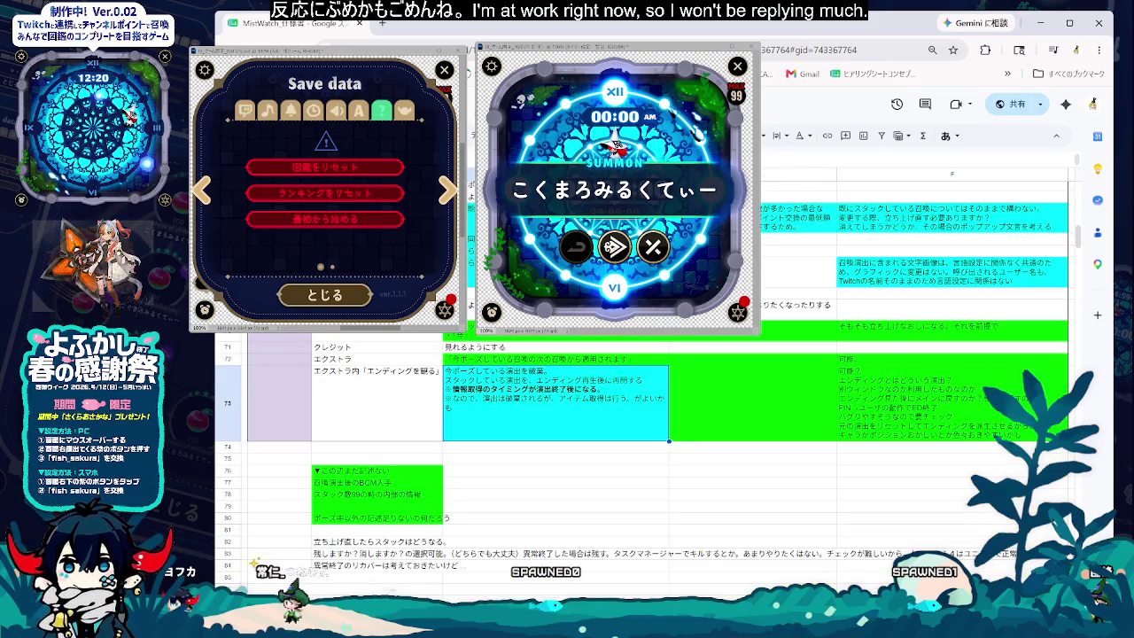
scroll(520, 484, "up", 3)
scroll(520, 485, "up", 2)
left_click(520, 484)
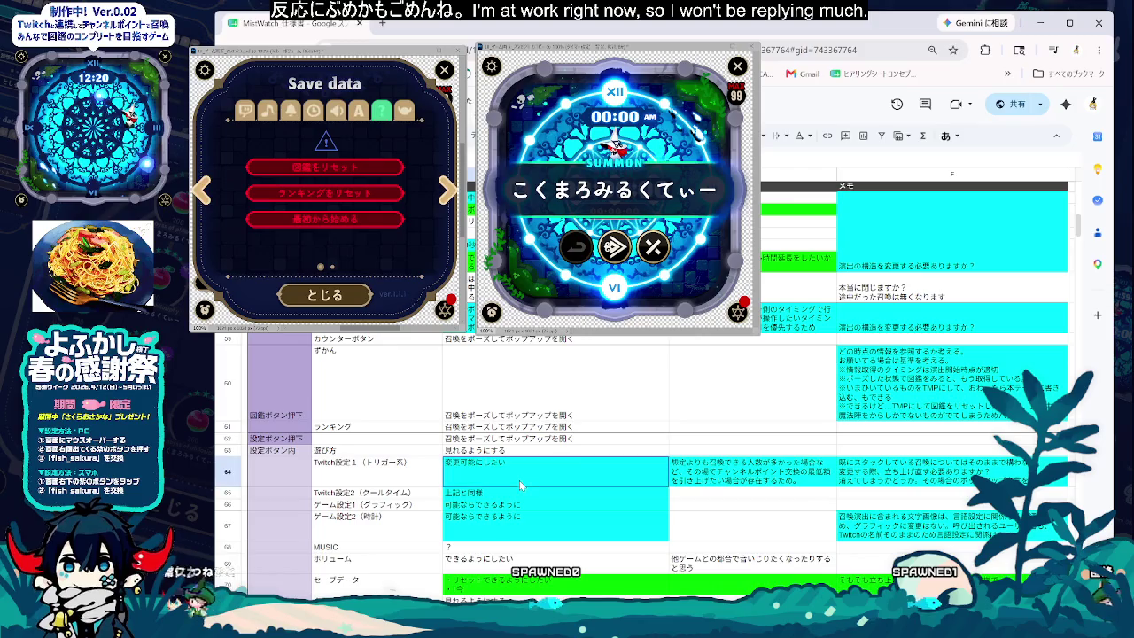
scroll(527, 556, "up", 2)
scroll(527, 556, "up", 1)
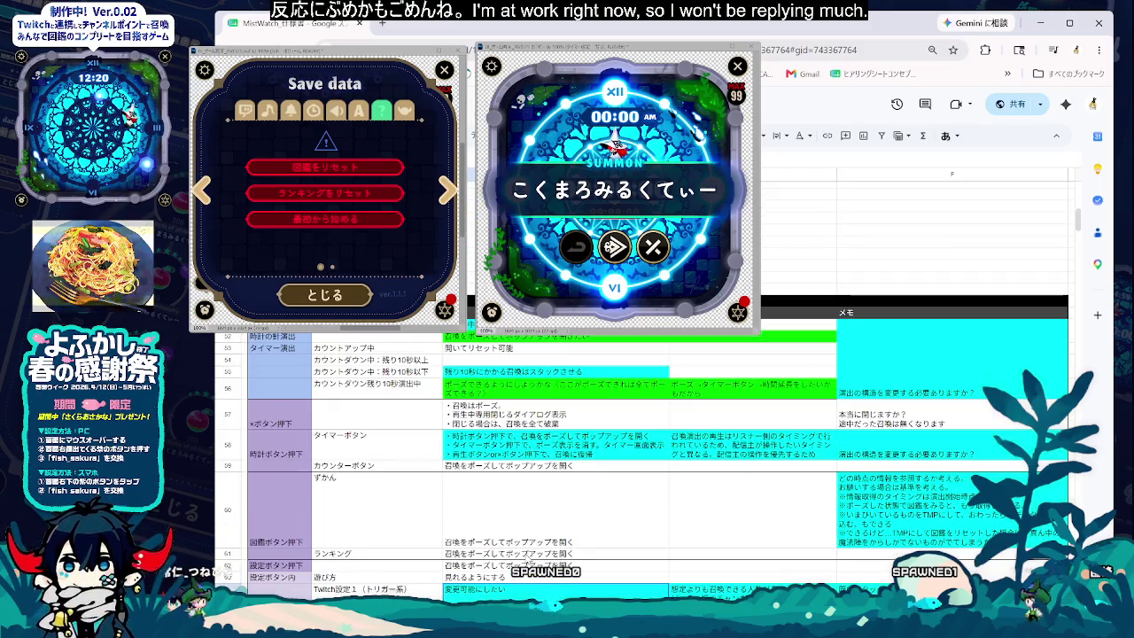
scroll(528, 557, "up", 2)
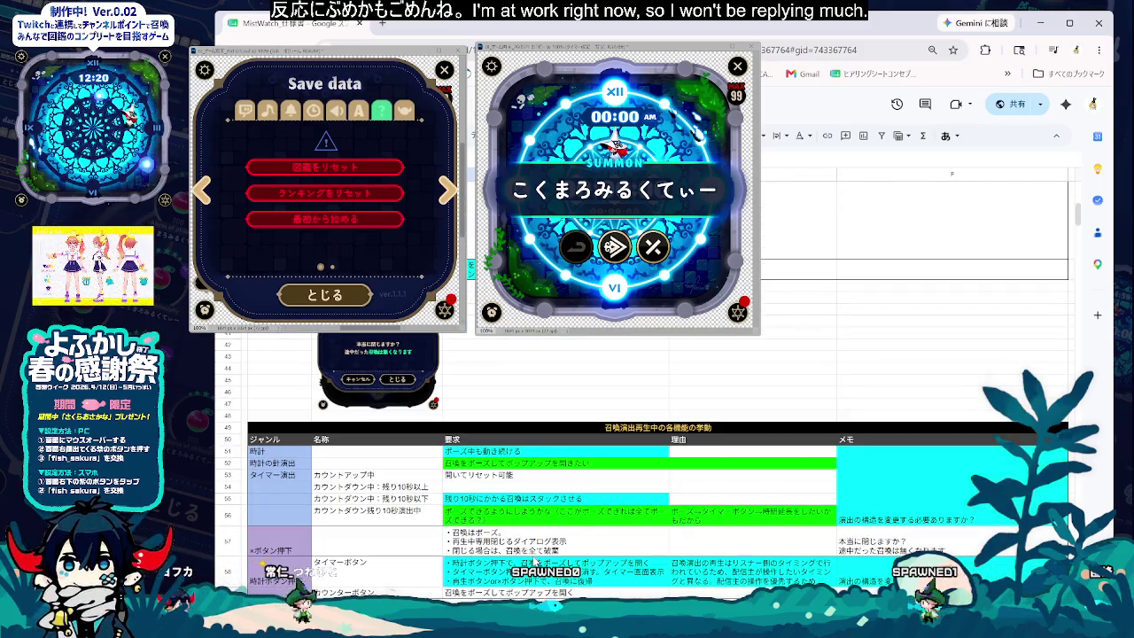
scroll(532, 560, "down", 3)
scroll(531, 558, "down", 2)
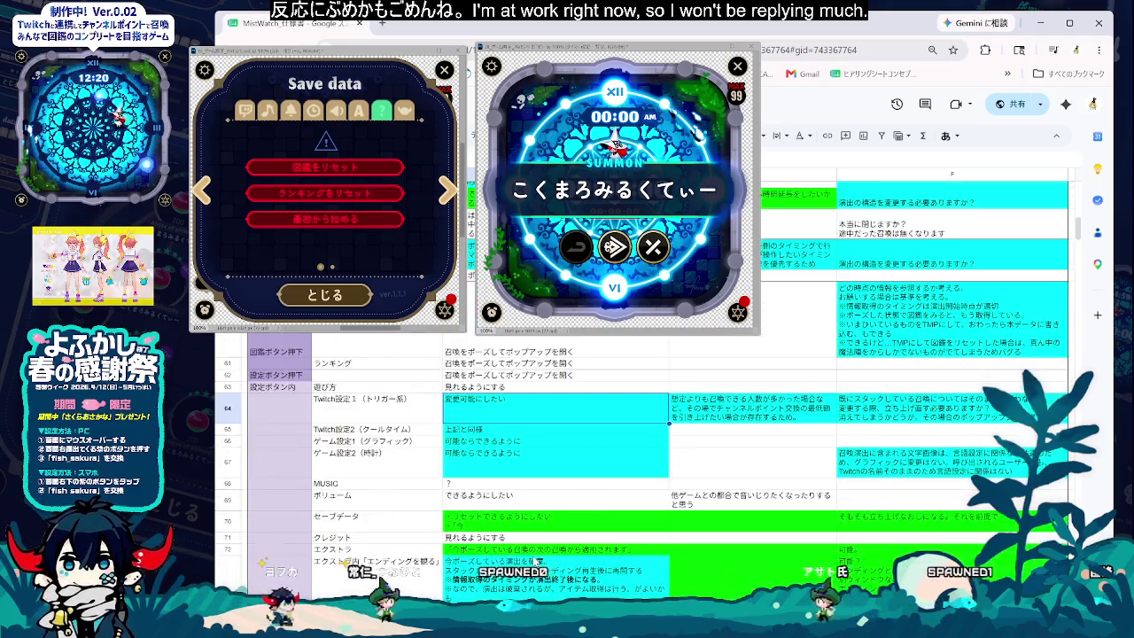
left_click(486, 525)
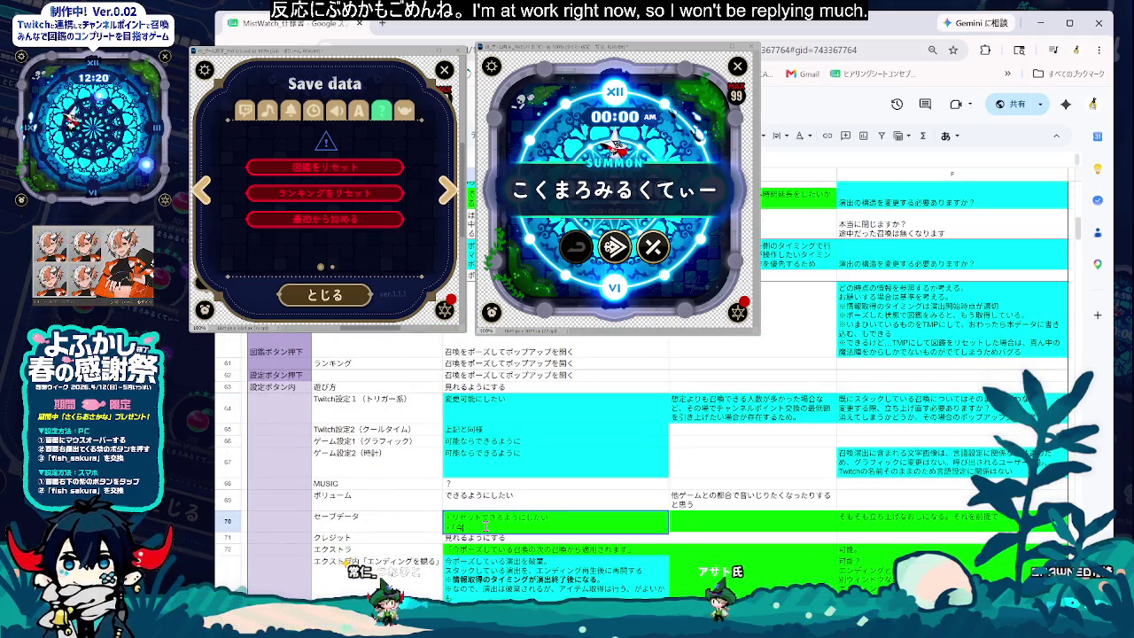
- Add two よろしいですか？ confirmation lines about losing in-progress and stacked (スタックされている) summons
type("どちら")
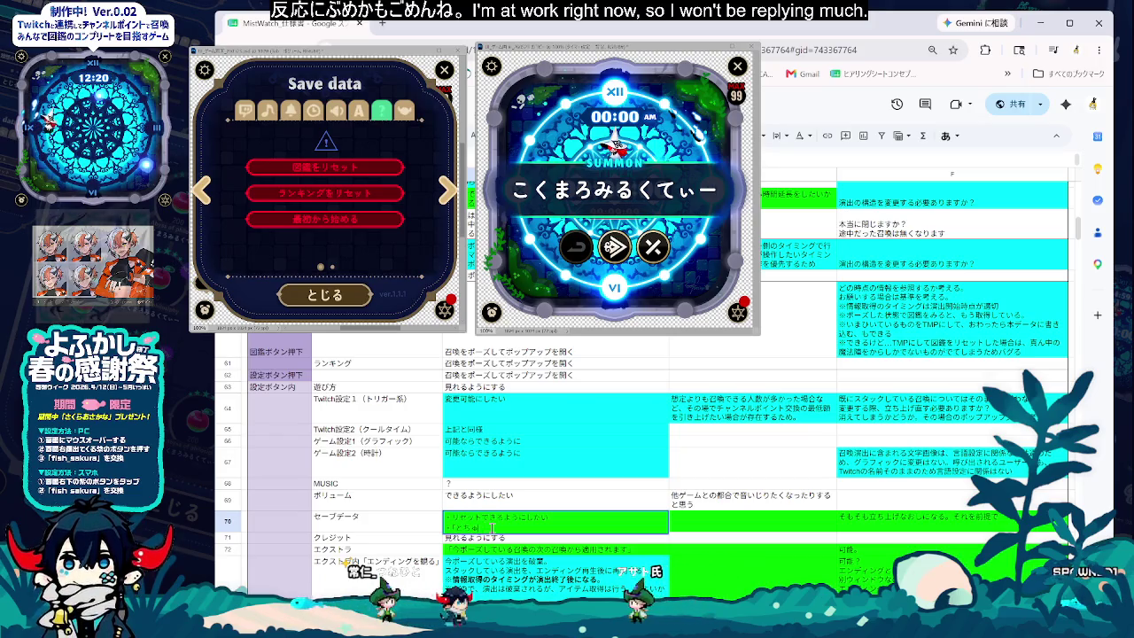
type("だったしょうか")
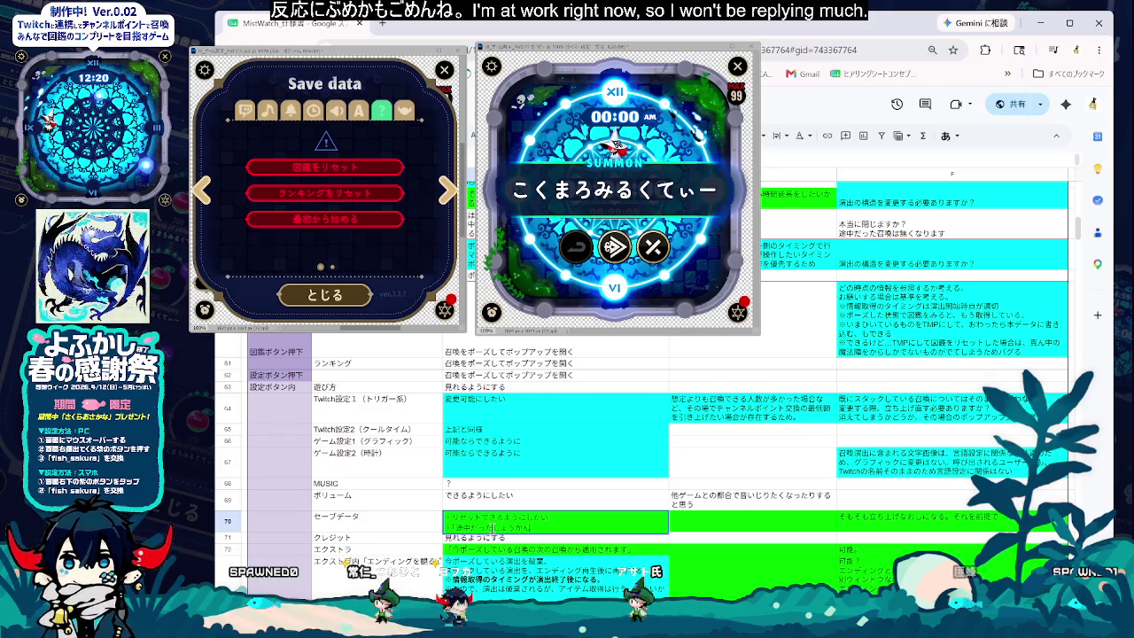
type("ます。")
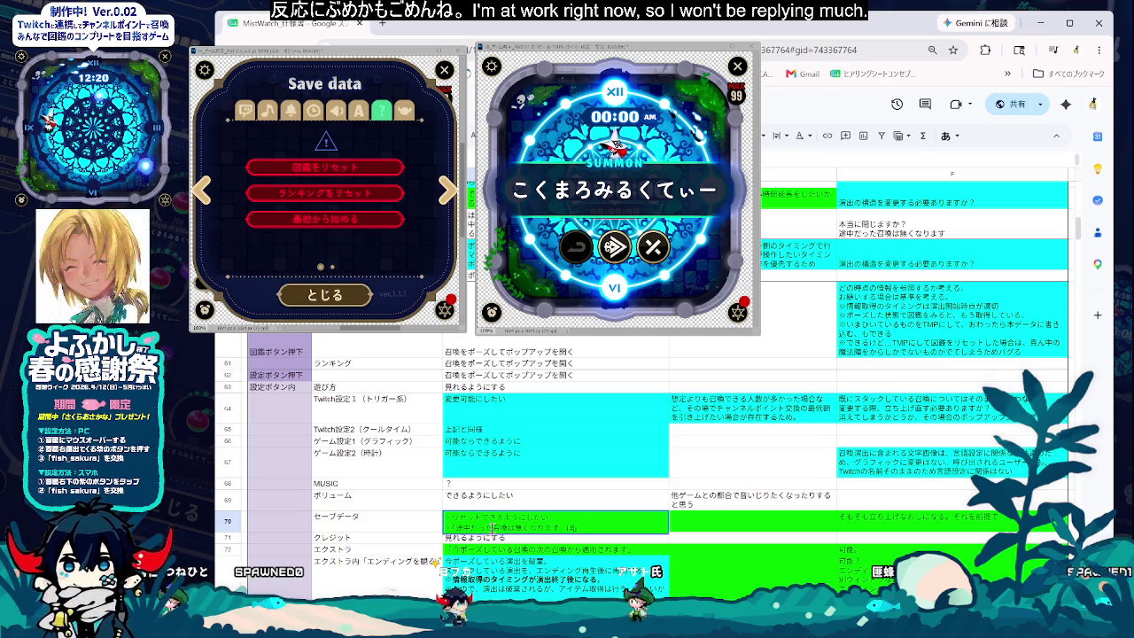
type("よろしいです")
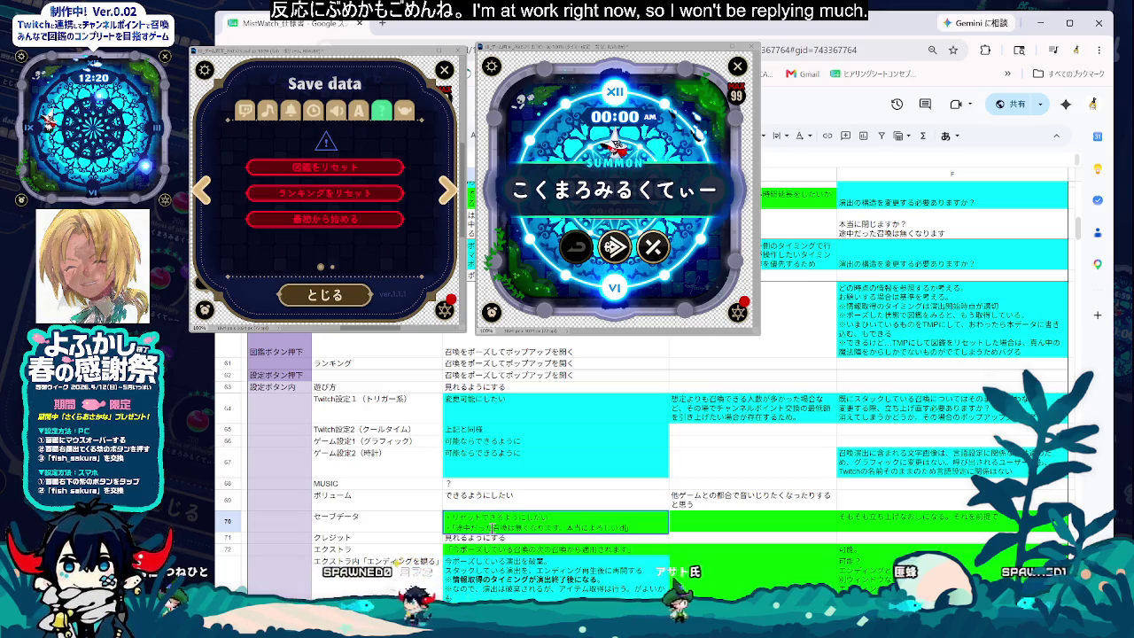
type("か？")
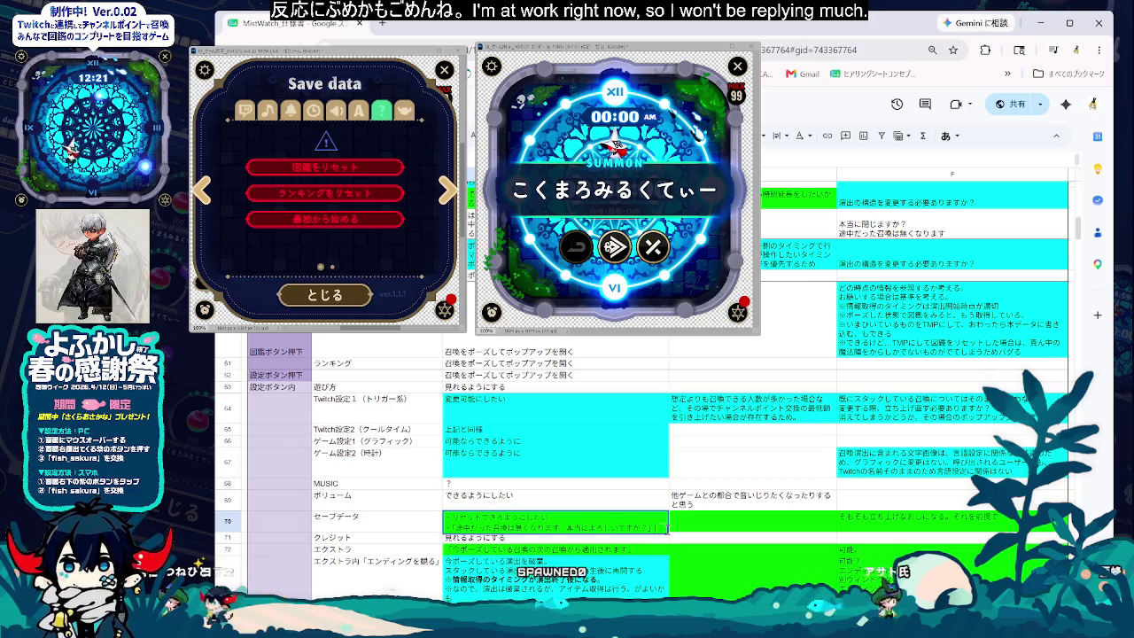
key("alt+Return")
left_click_drag(635, 532, 422, 532)
key("ctrl+c")
left_click(478, 537)
key("ctrl+v")
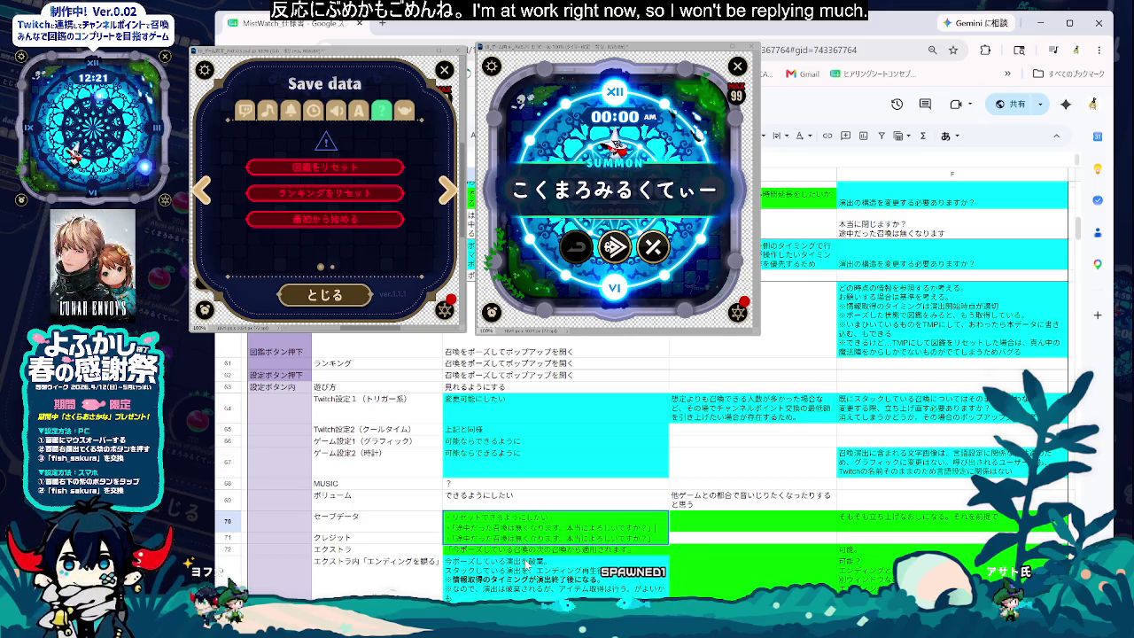
key("BackSpace")
key("BackSpace")
key("BackSpace")
type("すす")
key("space")
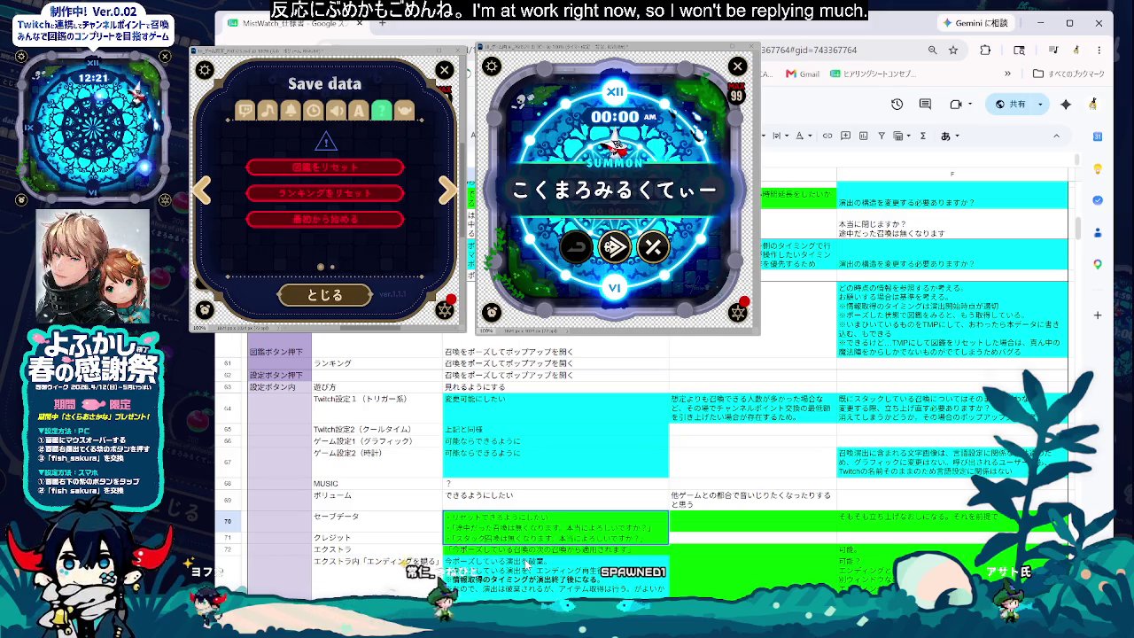
type("れている")
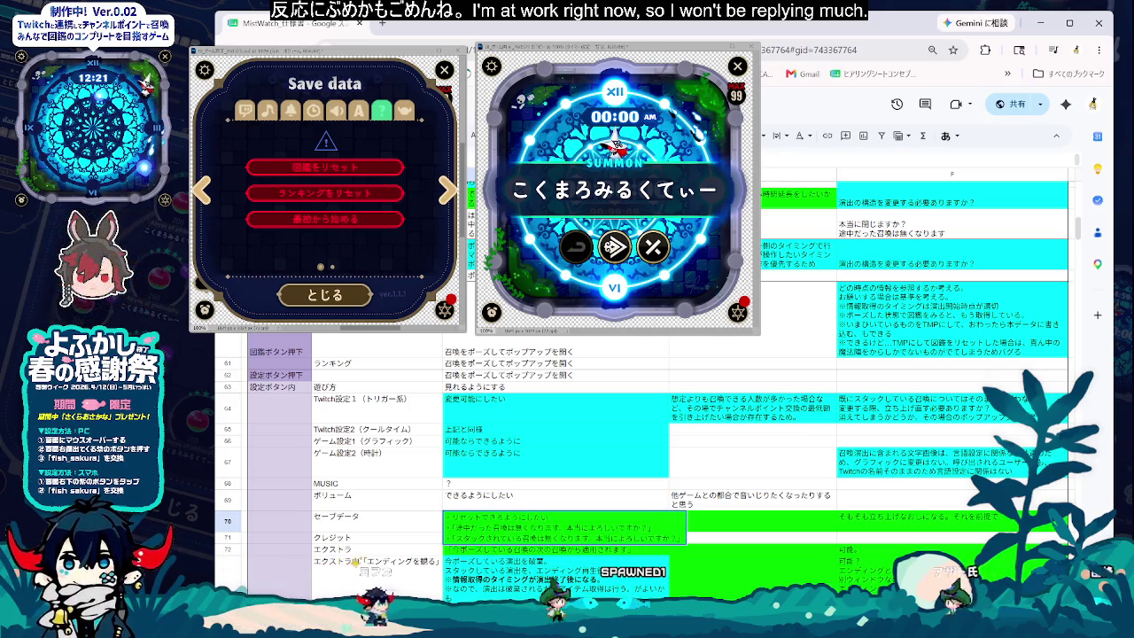
key("Return")
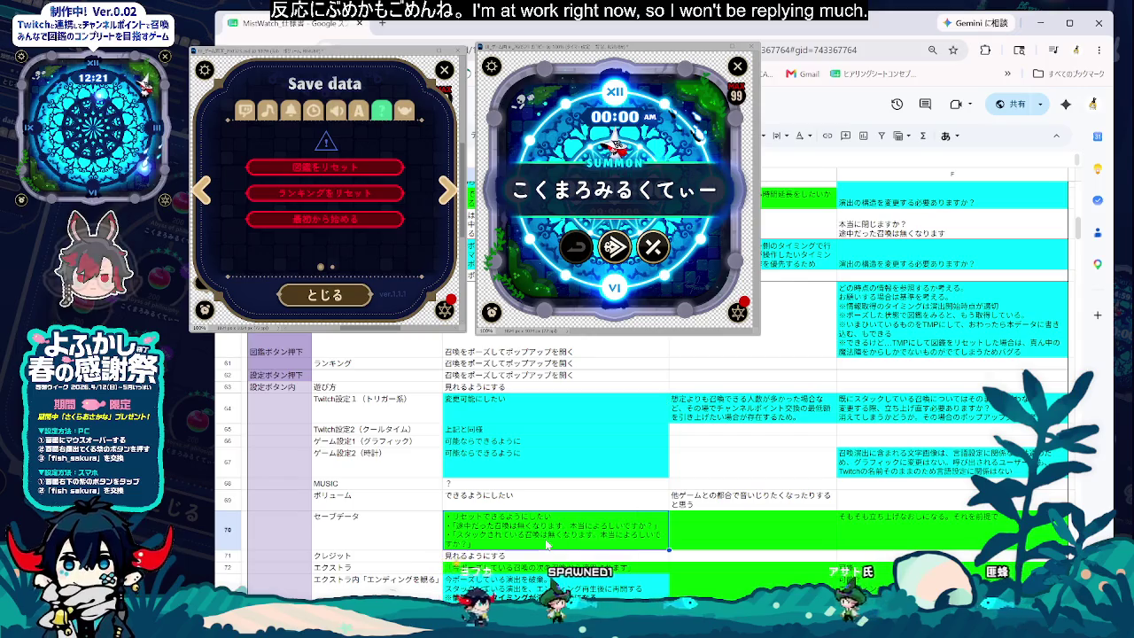
- Remove the green fill from the row 70 セーブデータ cells
key("Down")
key("Up")
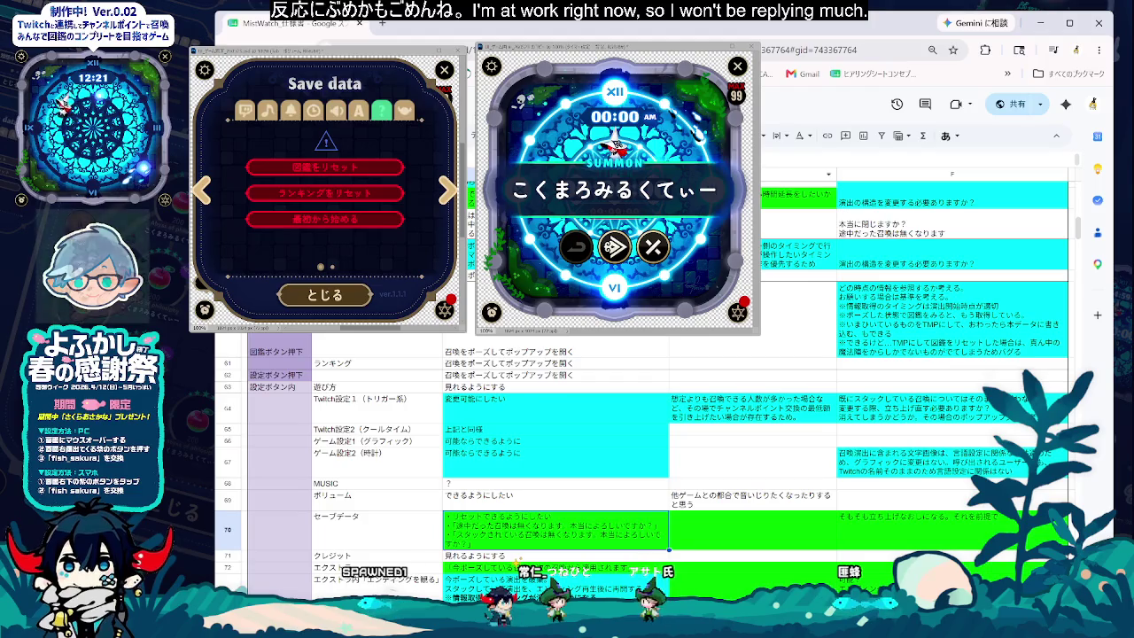
left_click(669, 135)
left_click(779, 175)
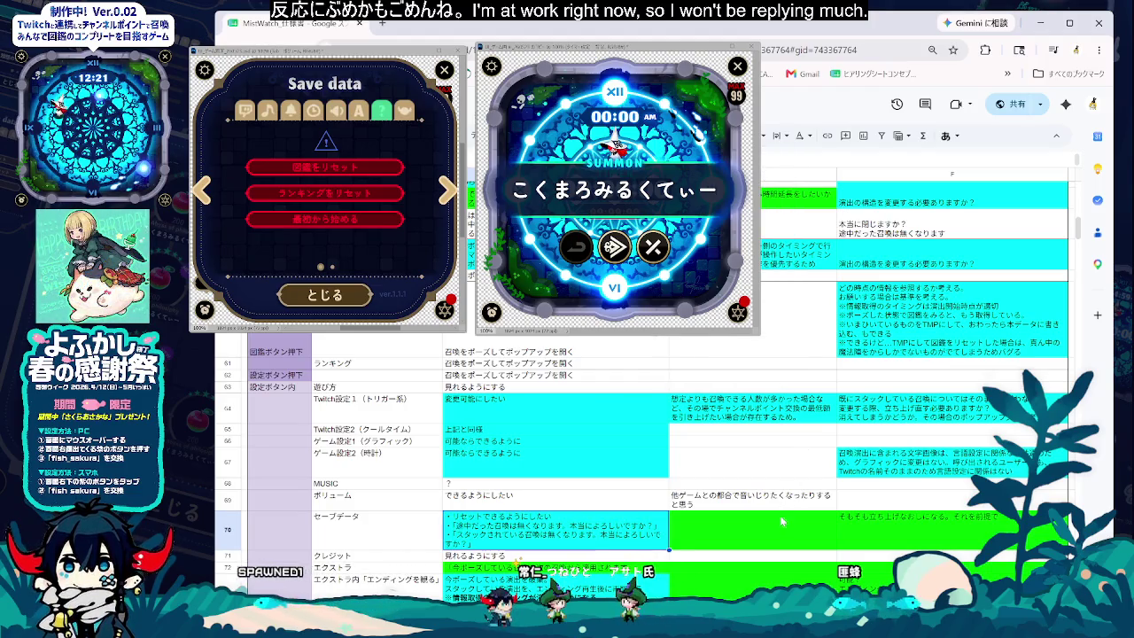
left_click(669, 136)
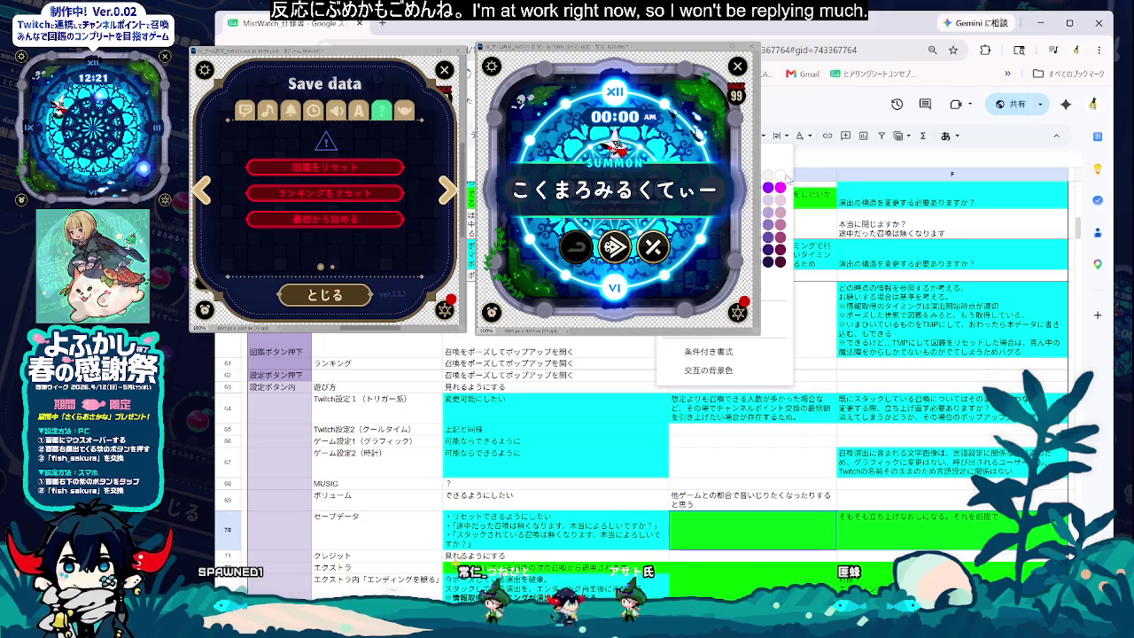
left_click(780, 176)
left_click(753, 463)
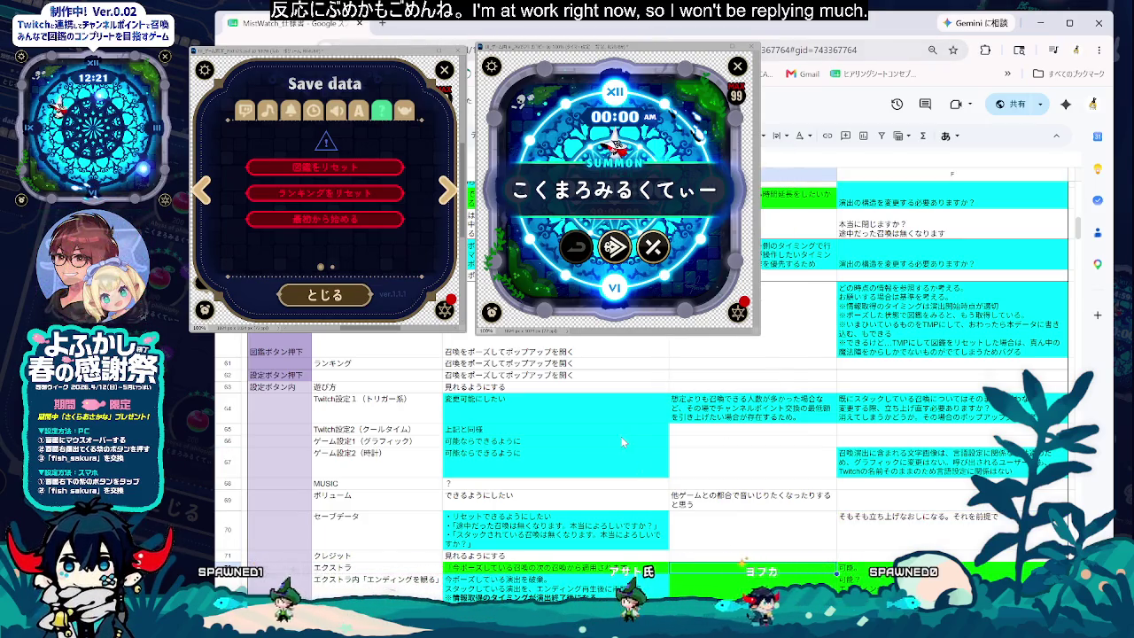
scroll(709, 558, "down", 2)
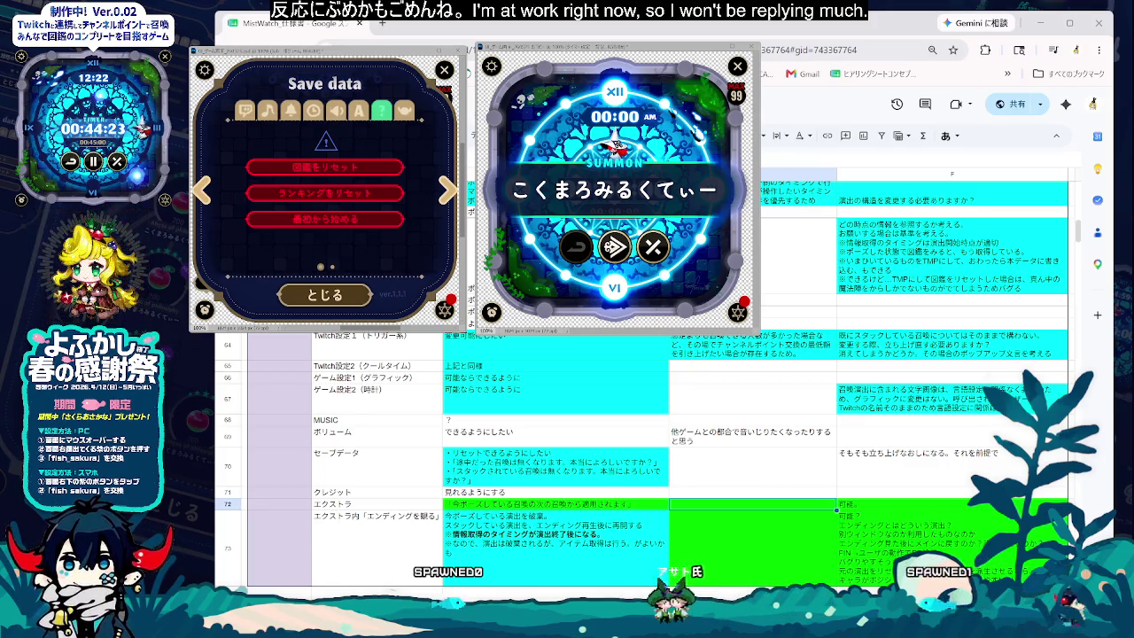
- Select the row 73 エクストラ description cell and switch the game panel to its Extra page
left_click(509, 521)
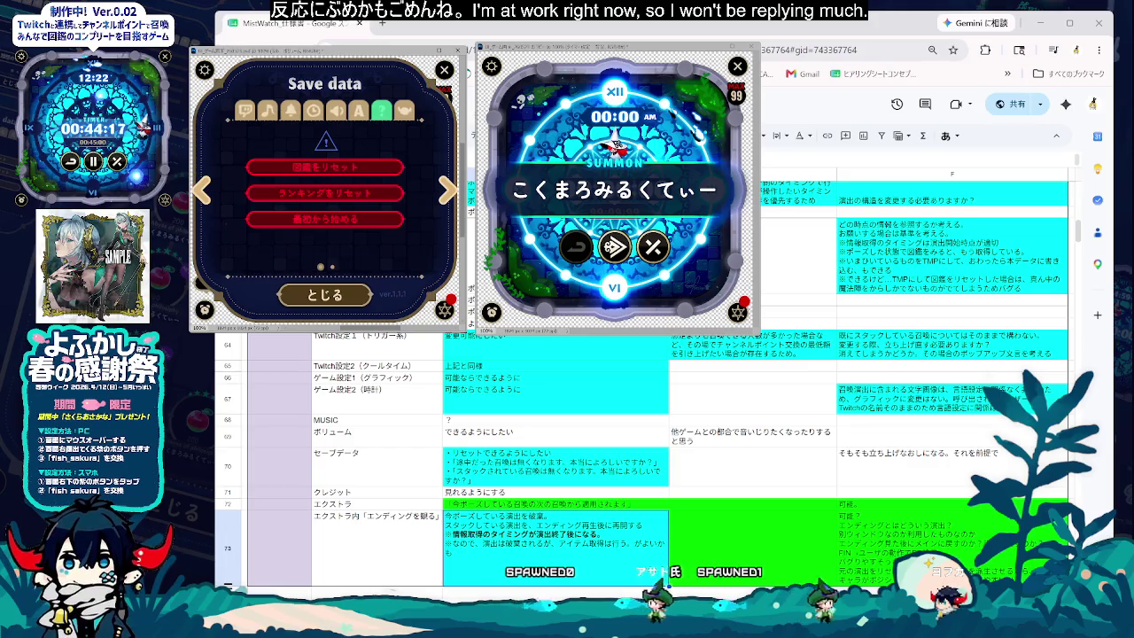
key("Right")
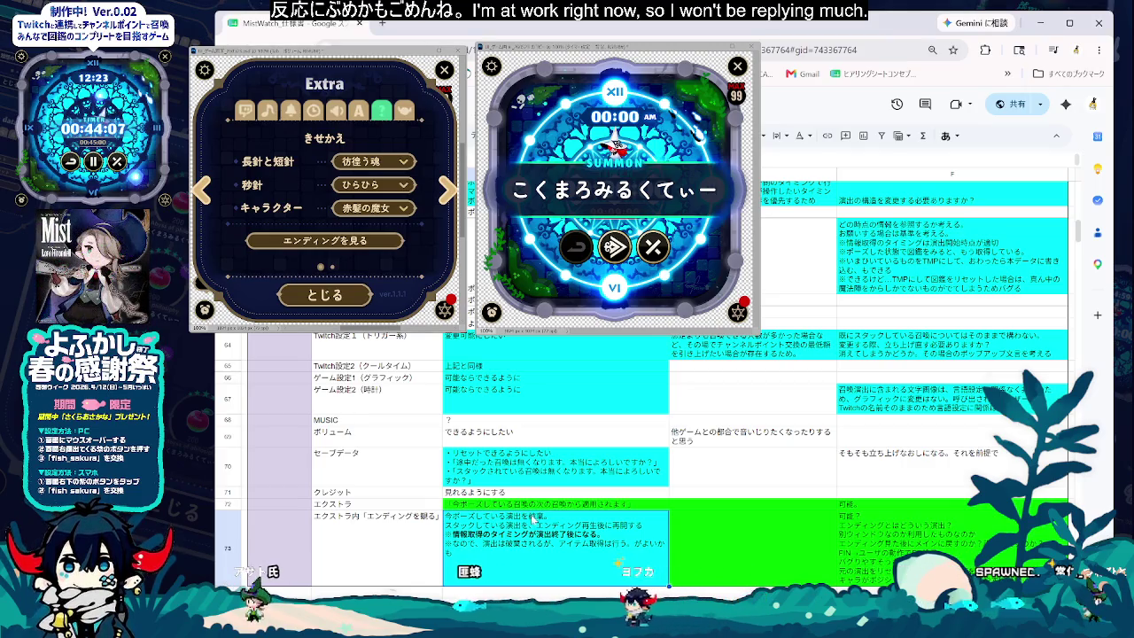
- Clear the green fill from both green エクストラ cells in row 72
key("Up")
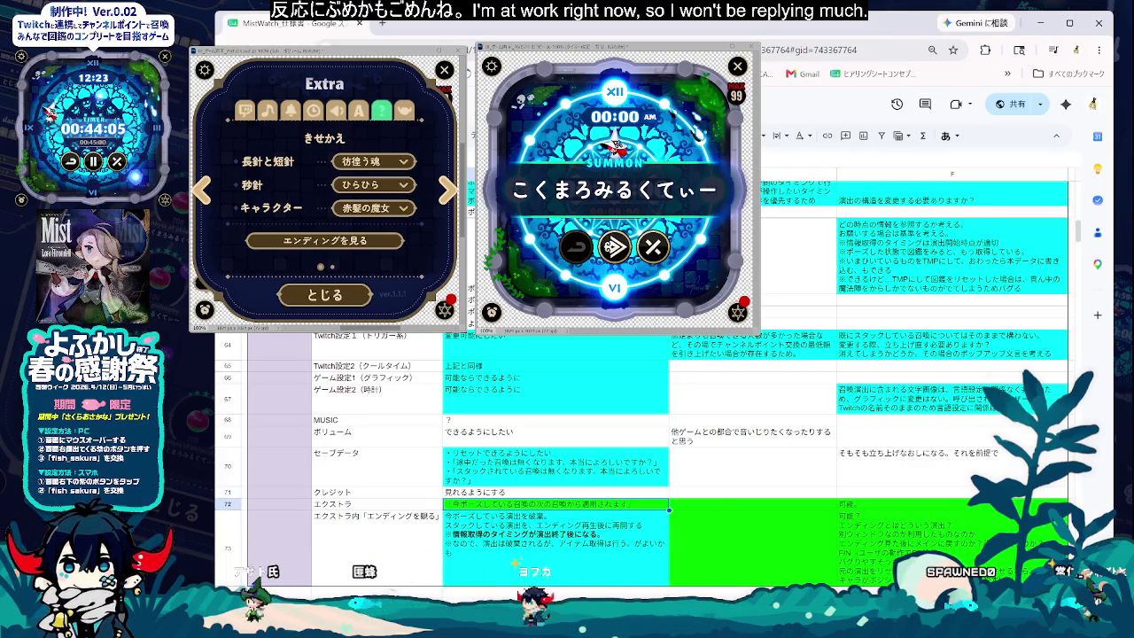
left_click(670, 135)
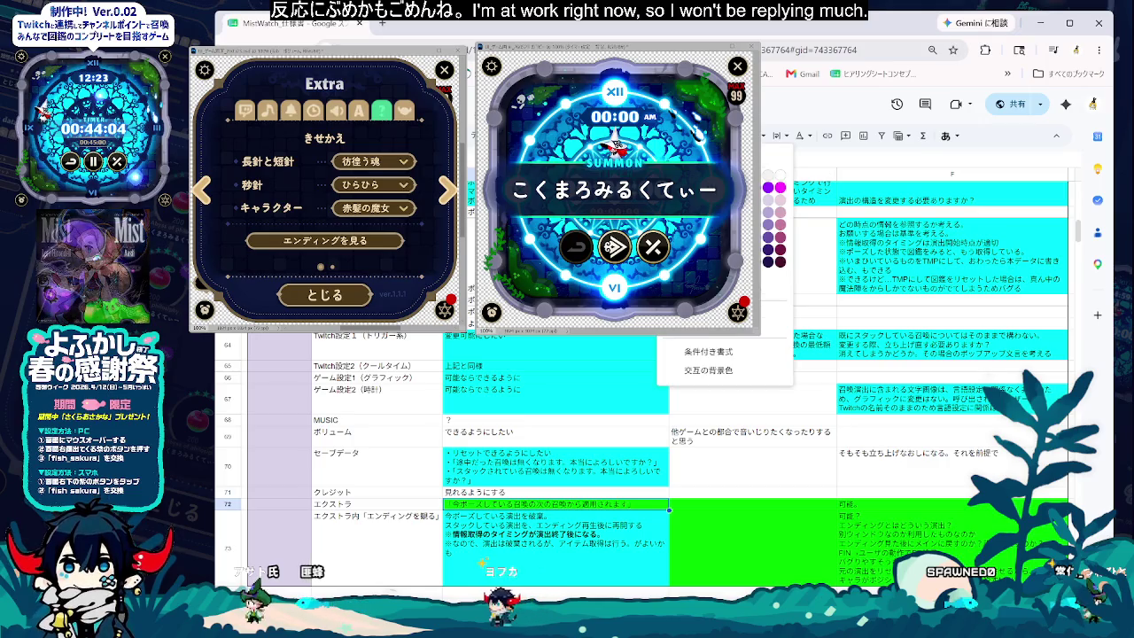
left_click(783, 180)
left_click(753, 503)
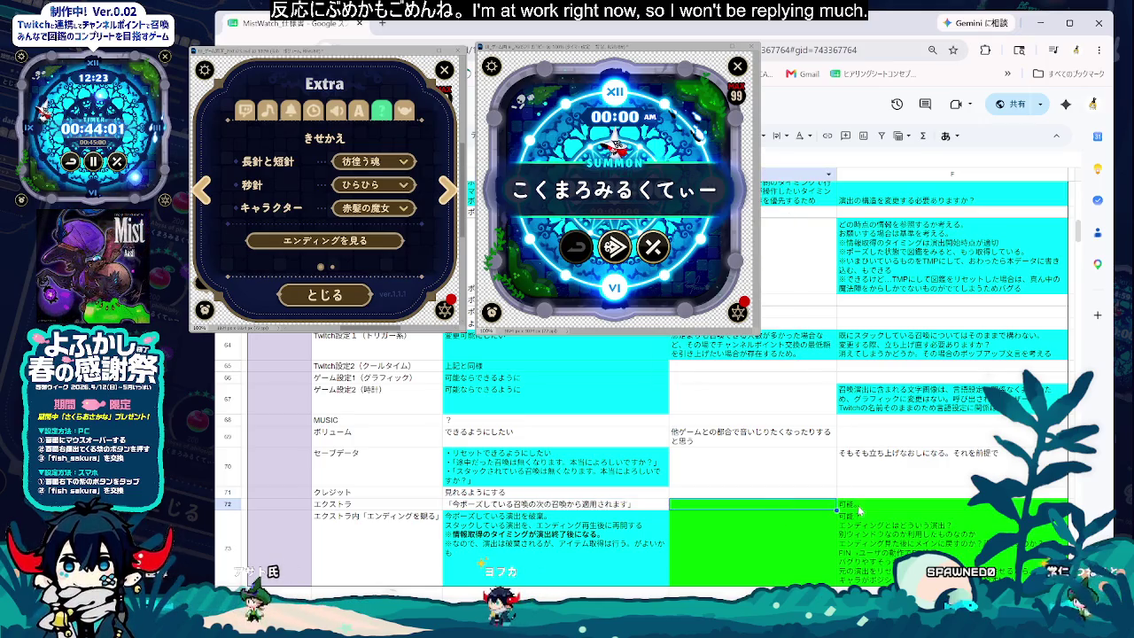
left_click(670, 135)
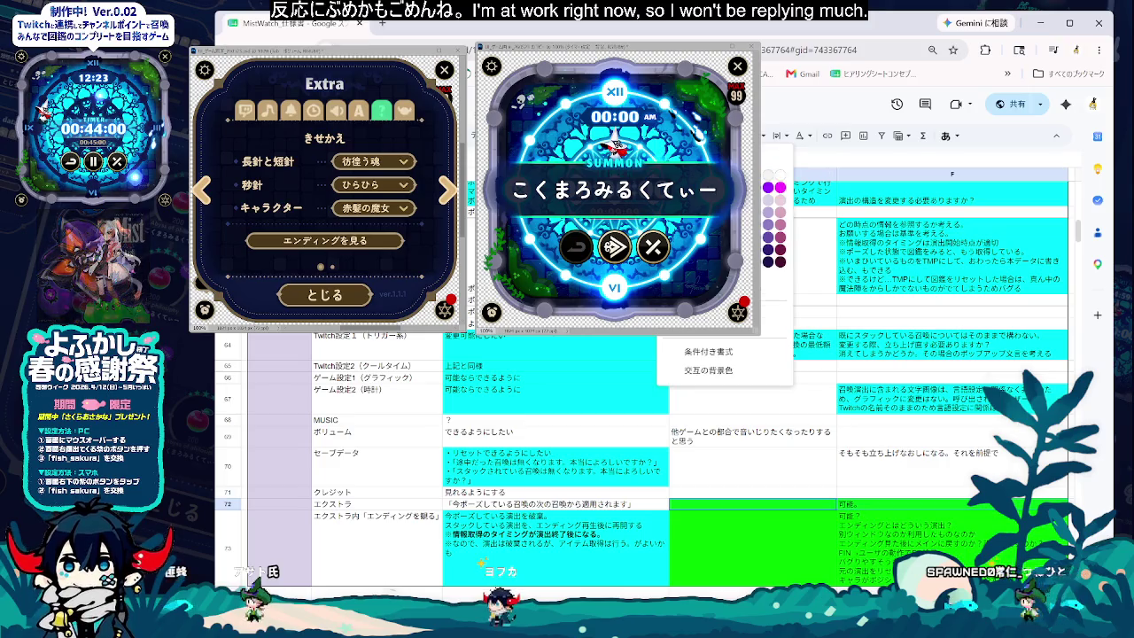
left_click(780, 180)
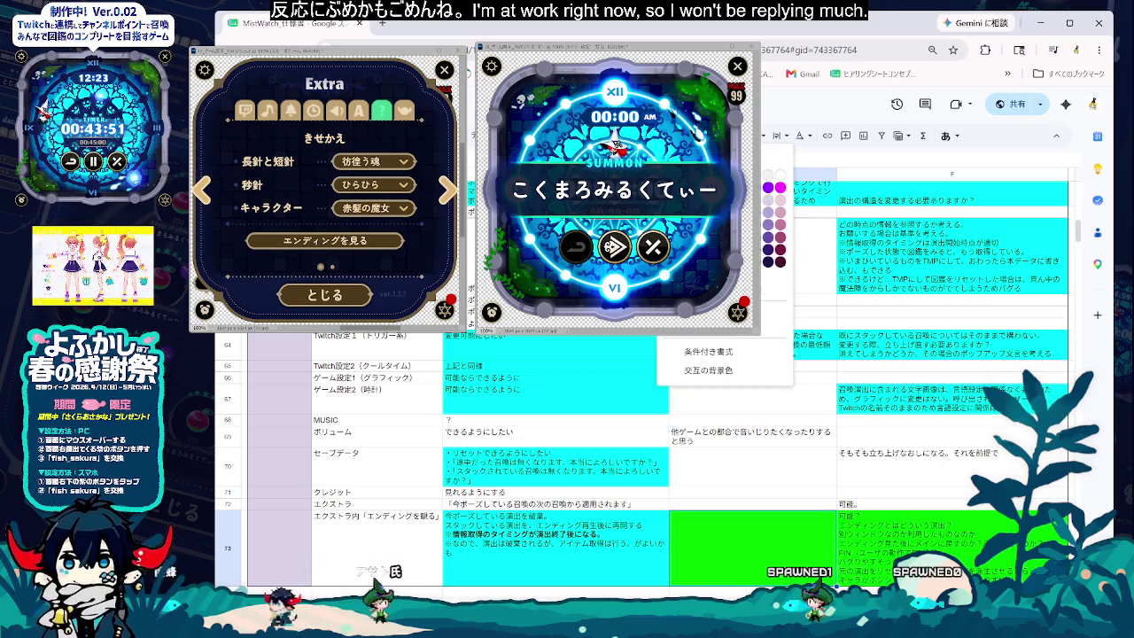
key("Escape")
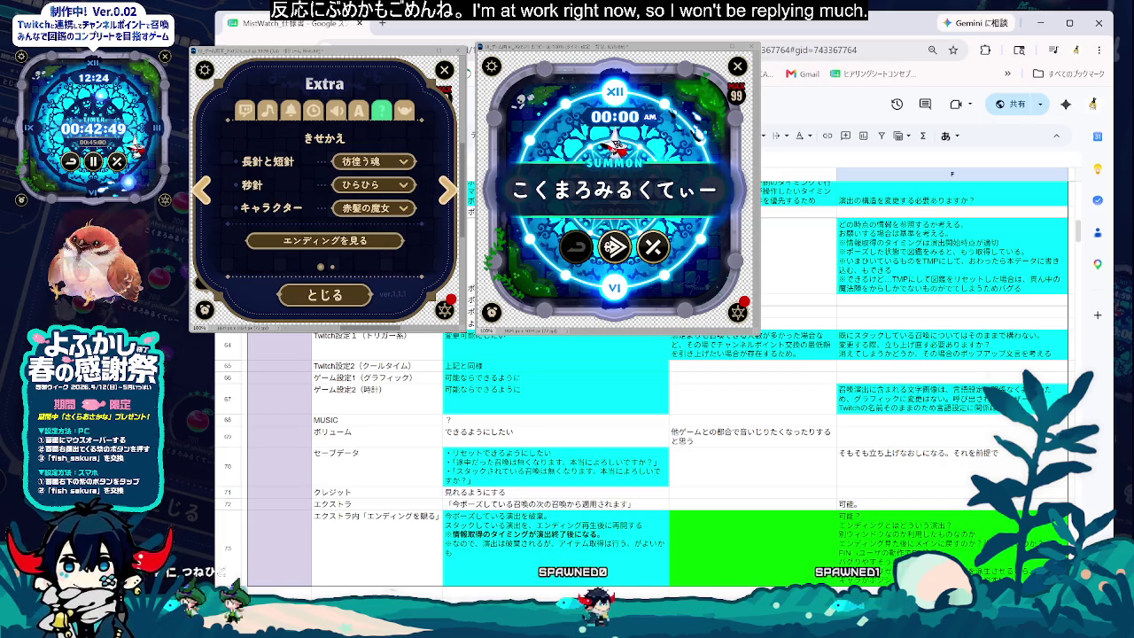
- Add a bullet to row 73's エンディングを観る cell warning that accepting 複数の操作 mid-ending seems problematic
left_click(629, 582)
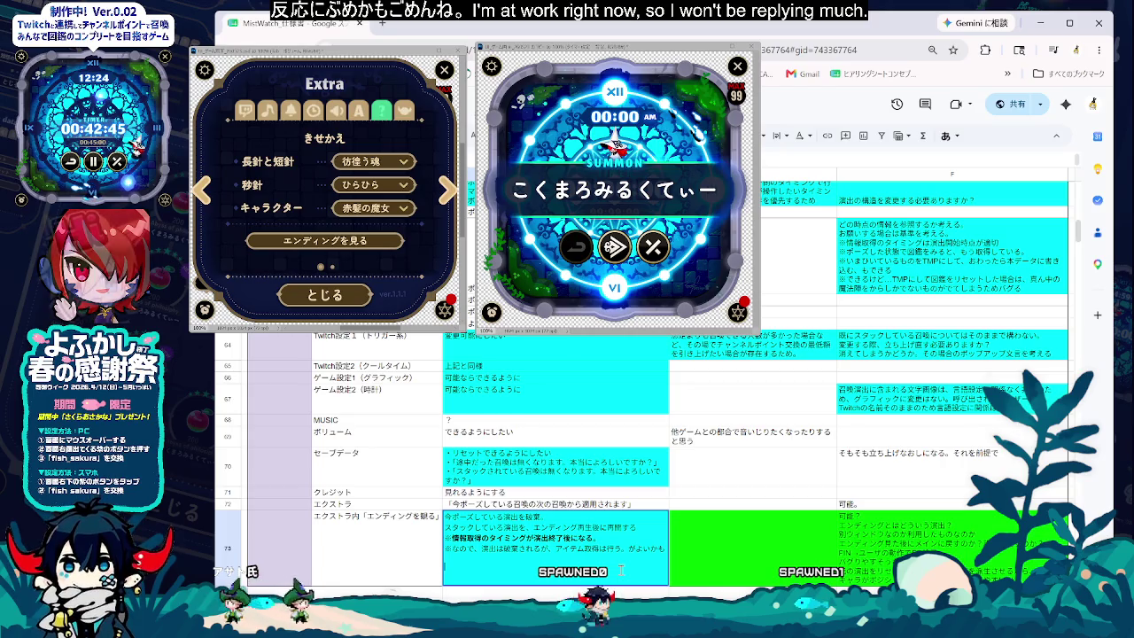
type("中断して、設定を変更して、さらに図鑑を見に行って、再、ふくし")
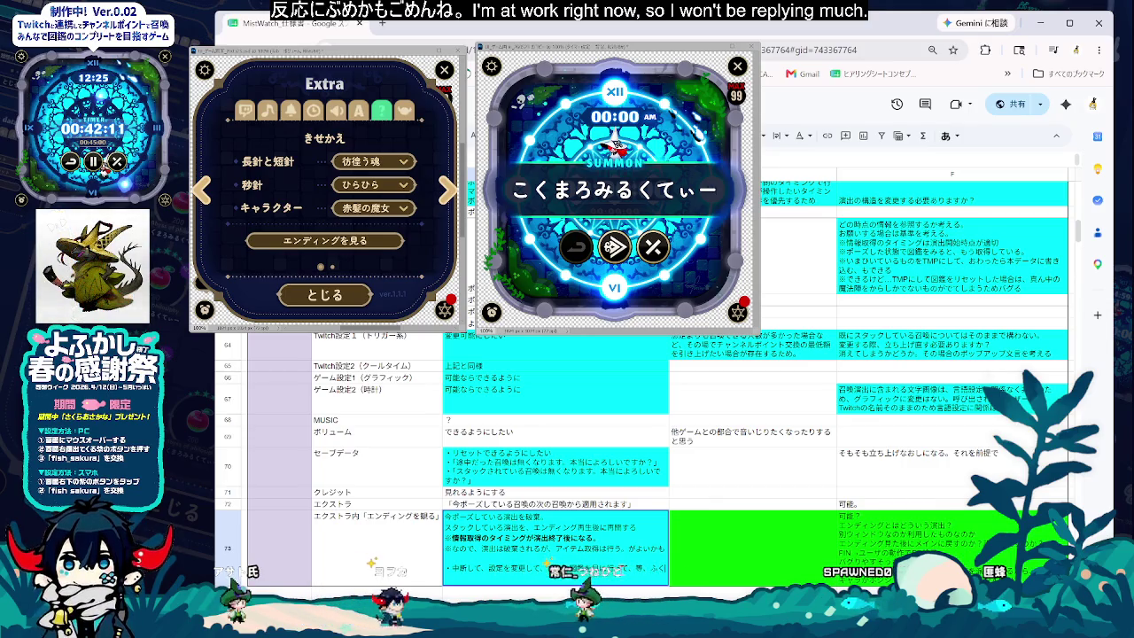
type("ukusuunosousa")
key("space")
type("wouketukeru")
key("space")
type(".")
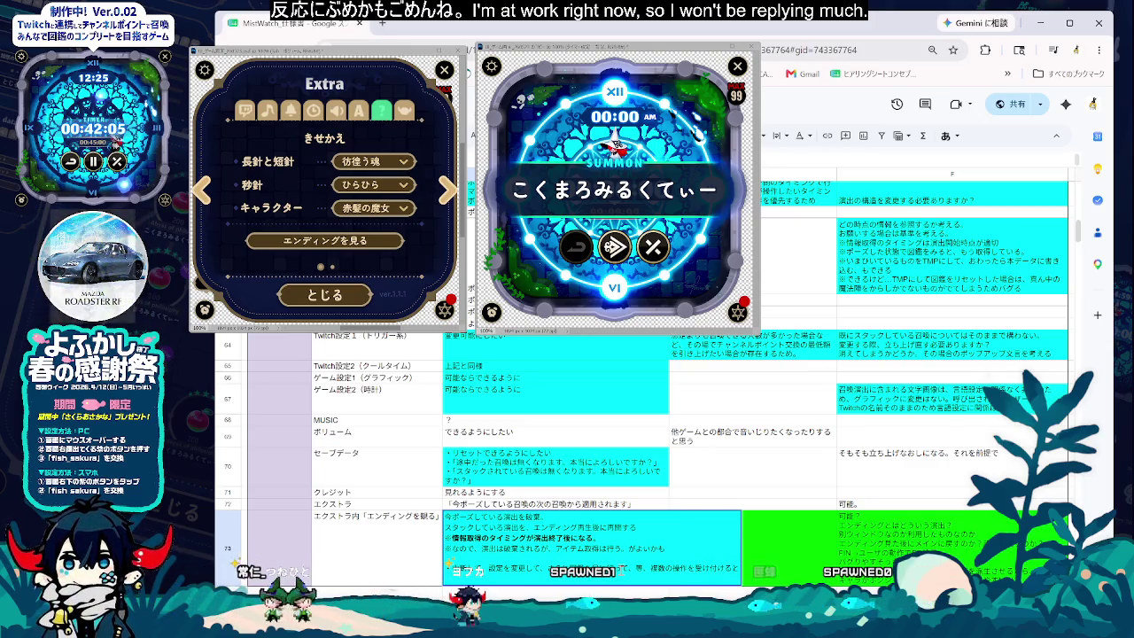
type("ma")
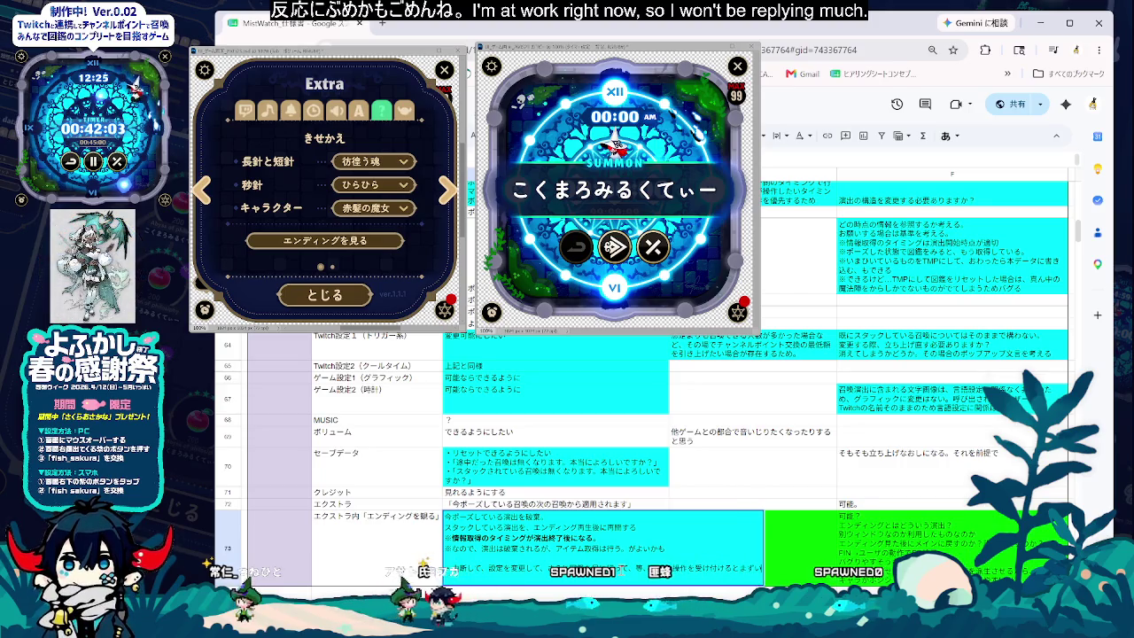
type("zuinoことになりそうな")
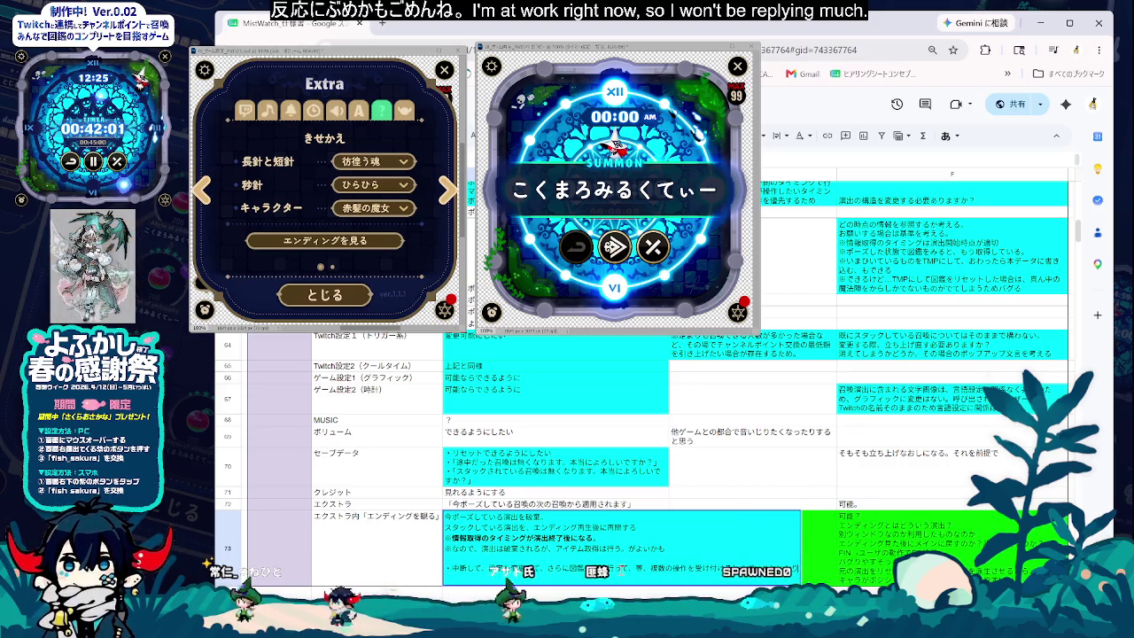
type("気がする")
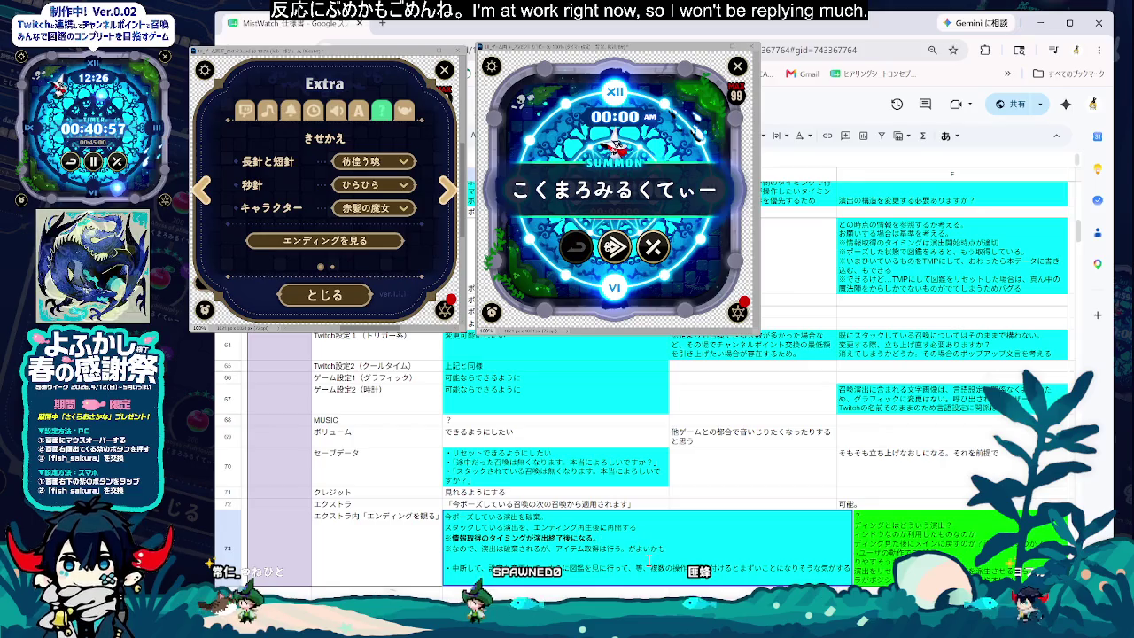
- Revise row 73's requirement bullets, including '情報取得のタイミングが演出終了後になる' and the multiple-operations warning
key("Return")
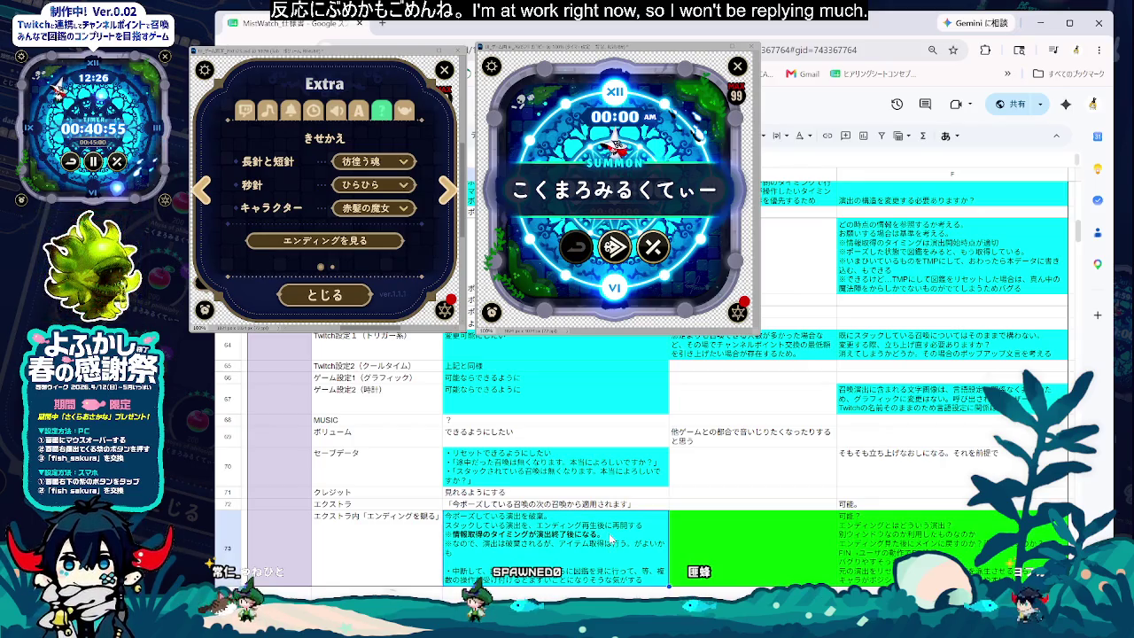
double_click(610, 537)
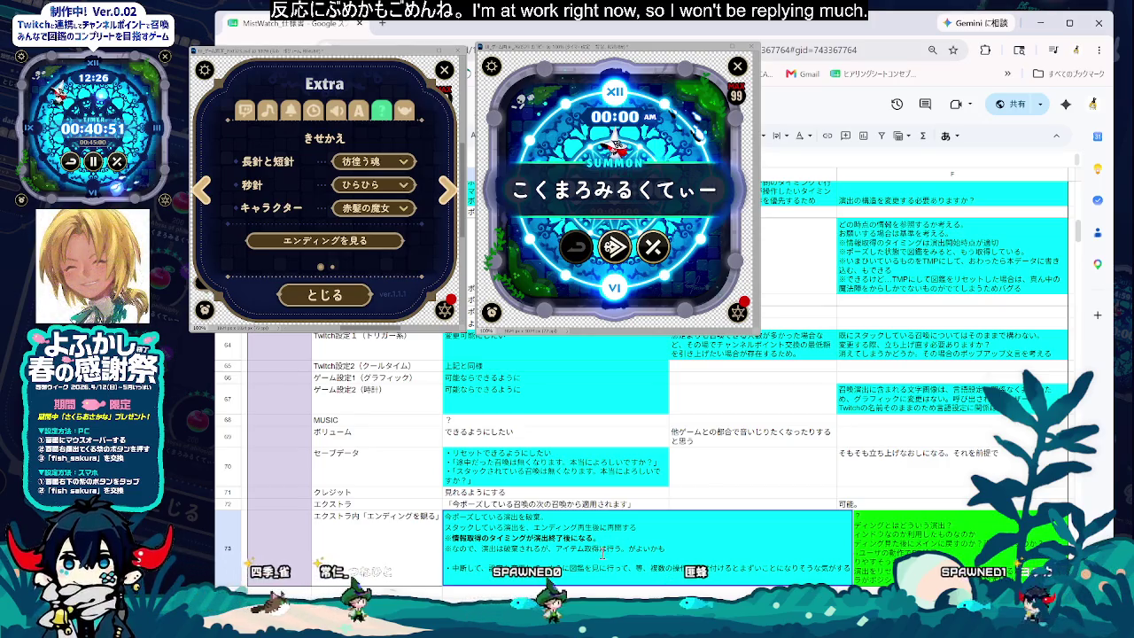
key("Return")
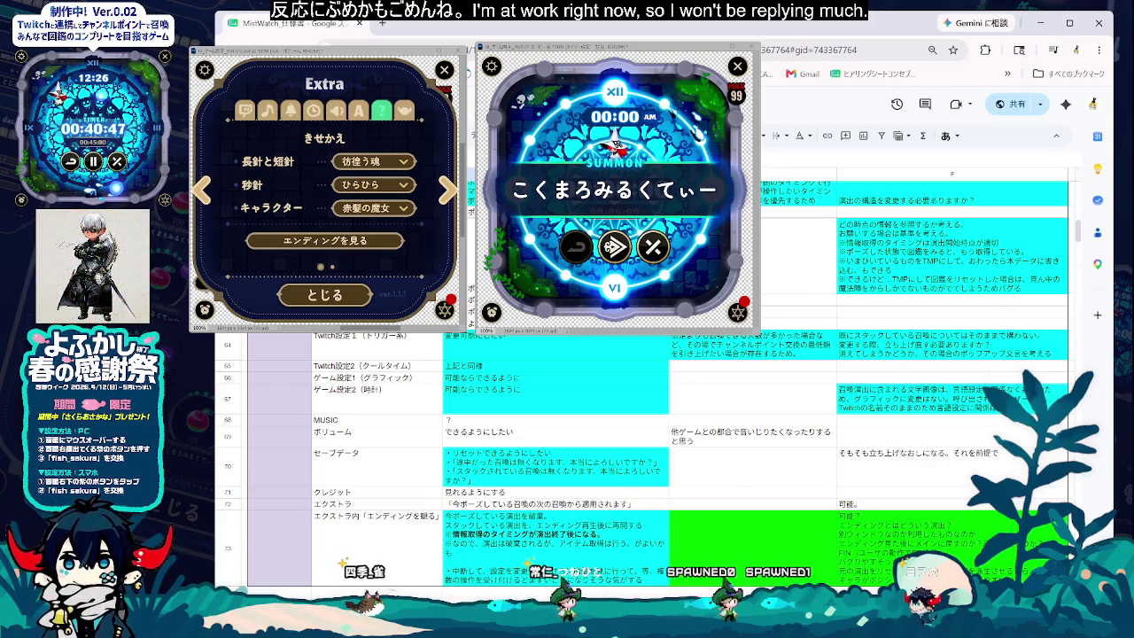
double_click(560, 565)
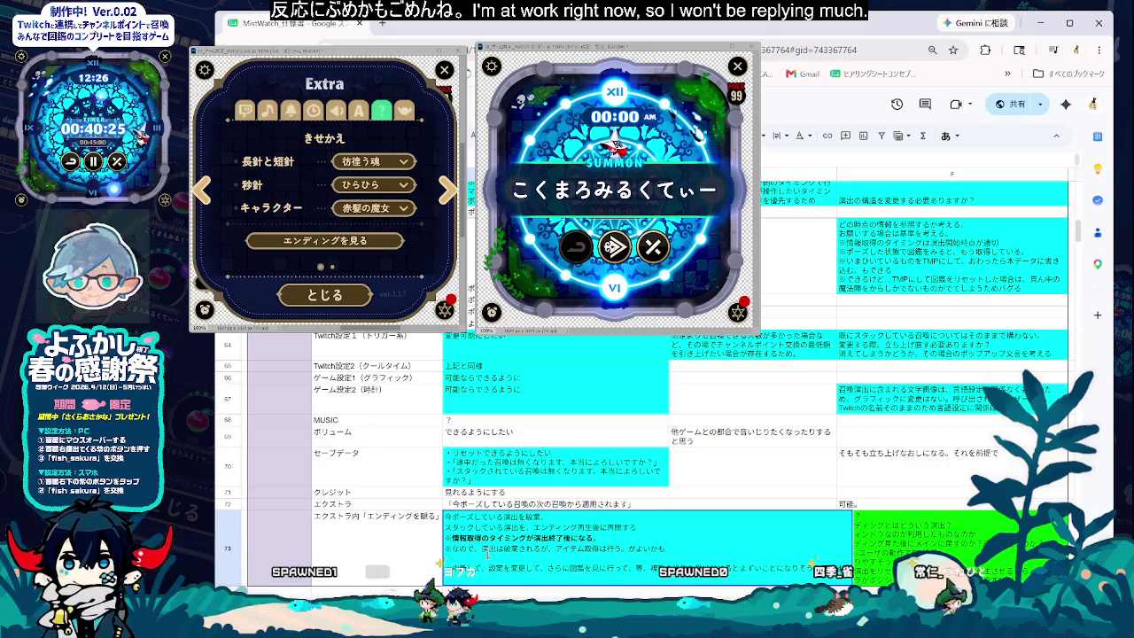
key("Escape")
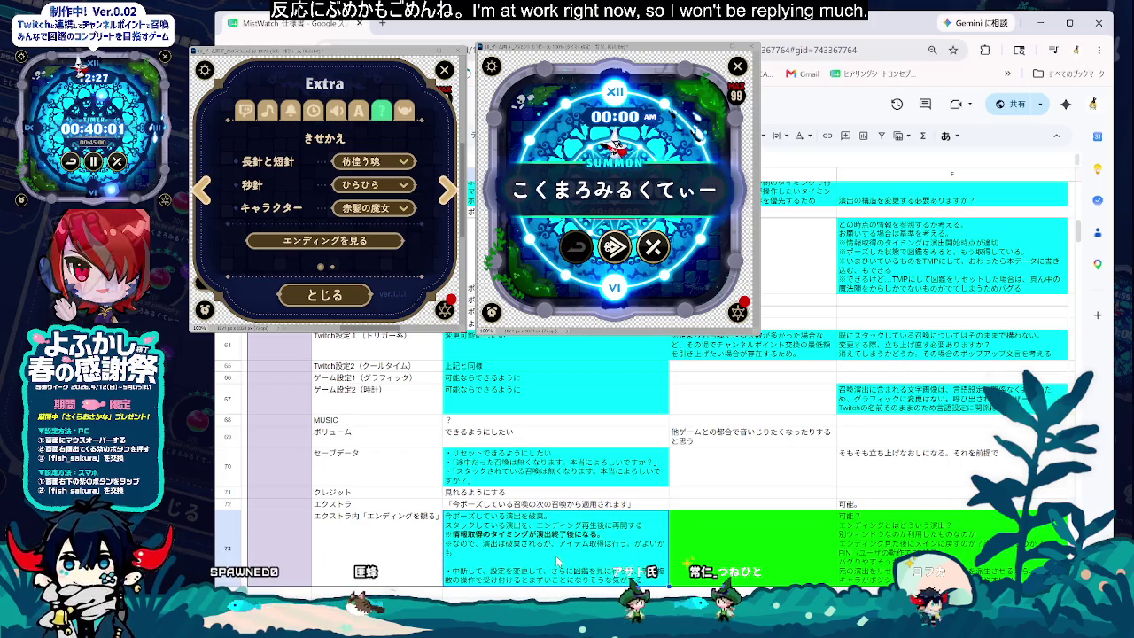
- Change row 73's requirement cell from cyan to green and widen column D
left_click(677, 136)
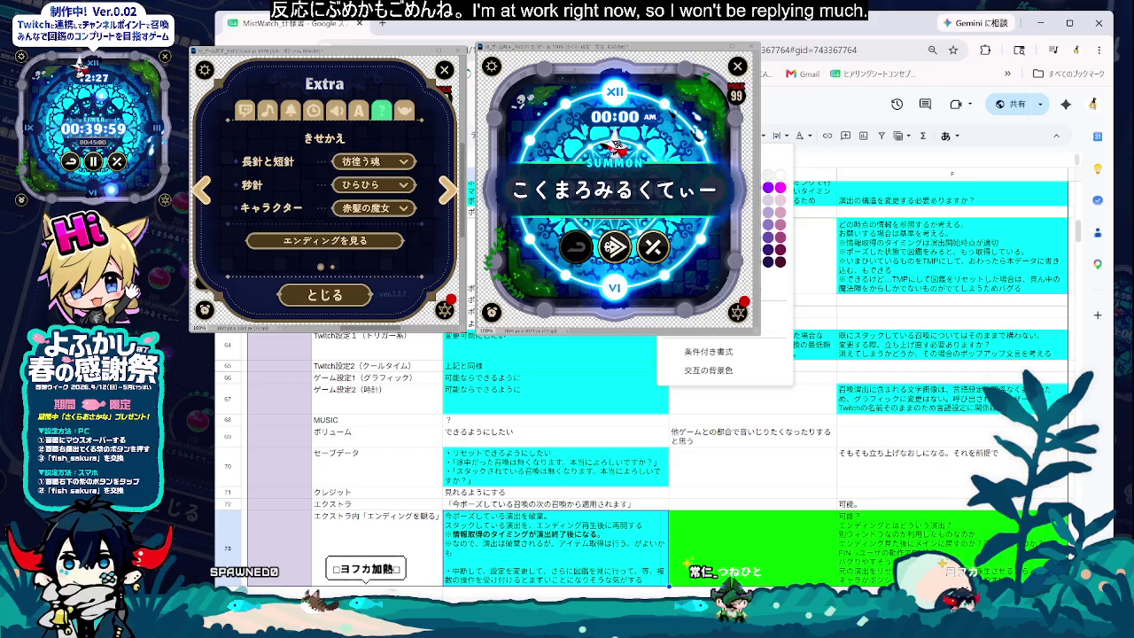
left_click(748, 206)
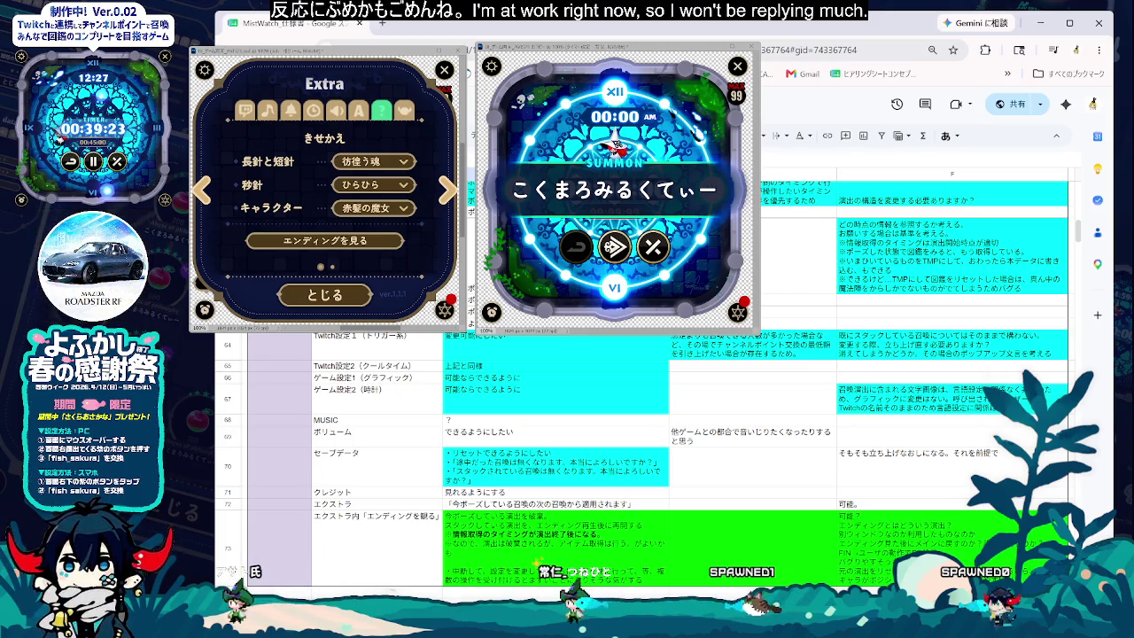
left_click_drag(671, 172, 675, 172)
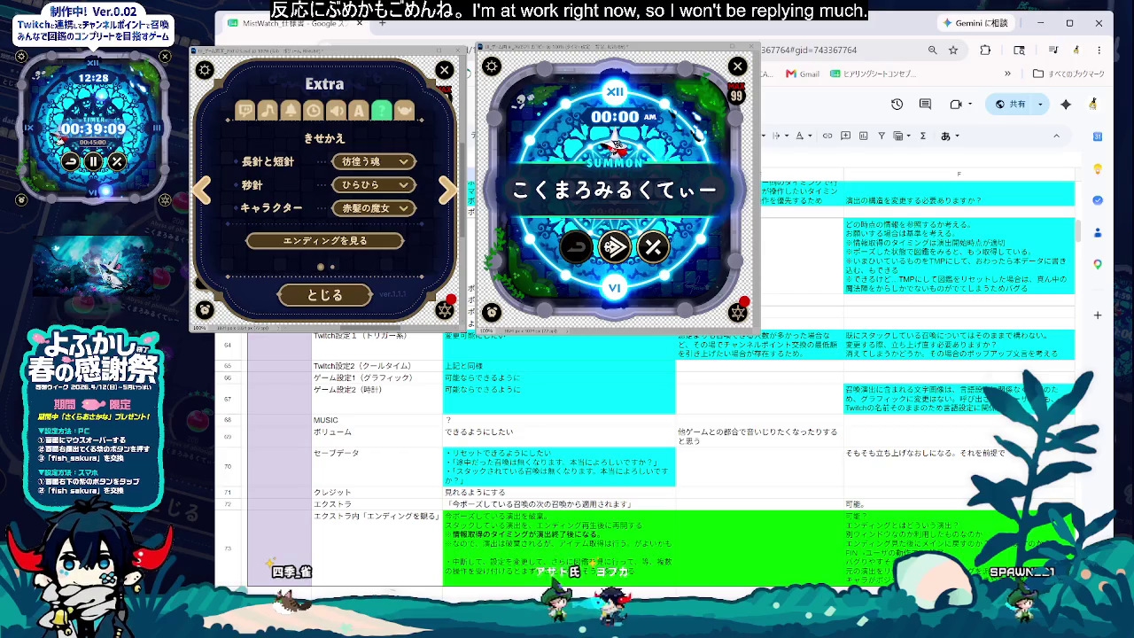
- Remove the green fill from the ▼この辺まだ記述ない heading in row 76
key("Down")
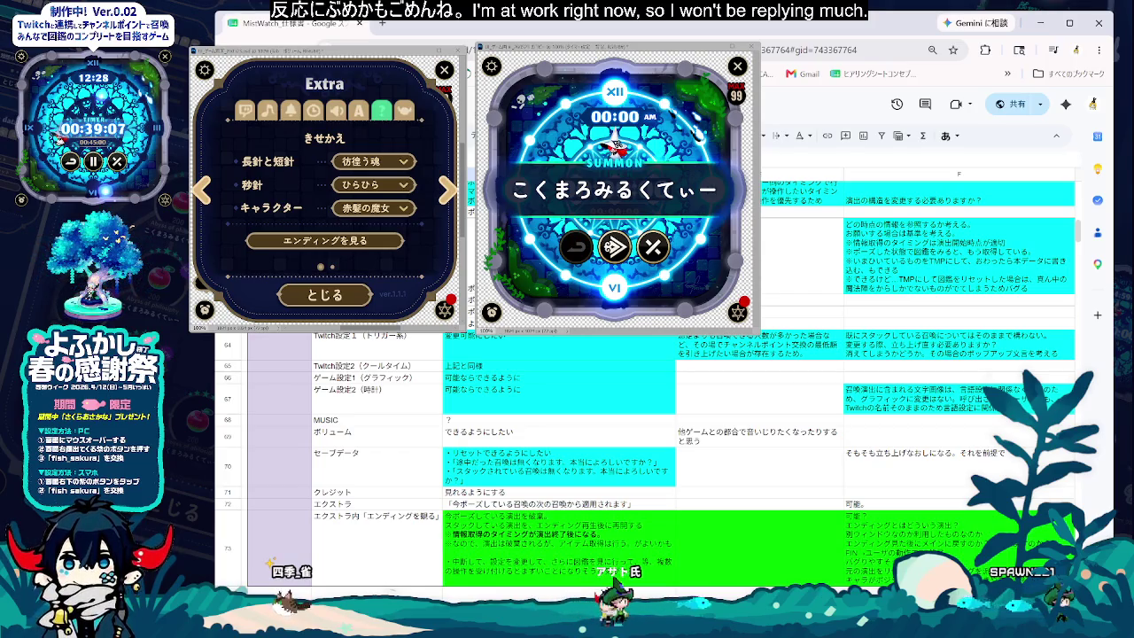
scroll(366, 582, "down", 2)
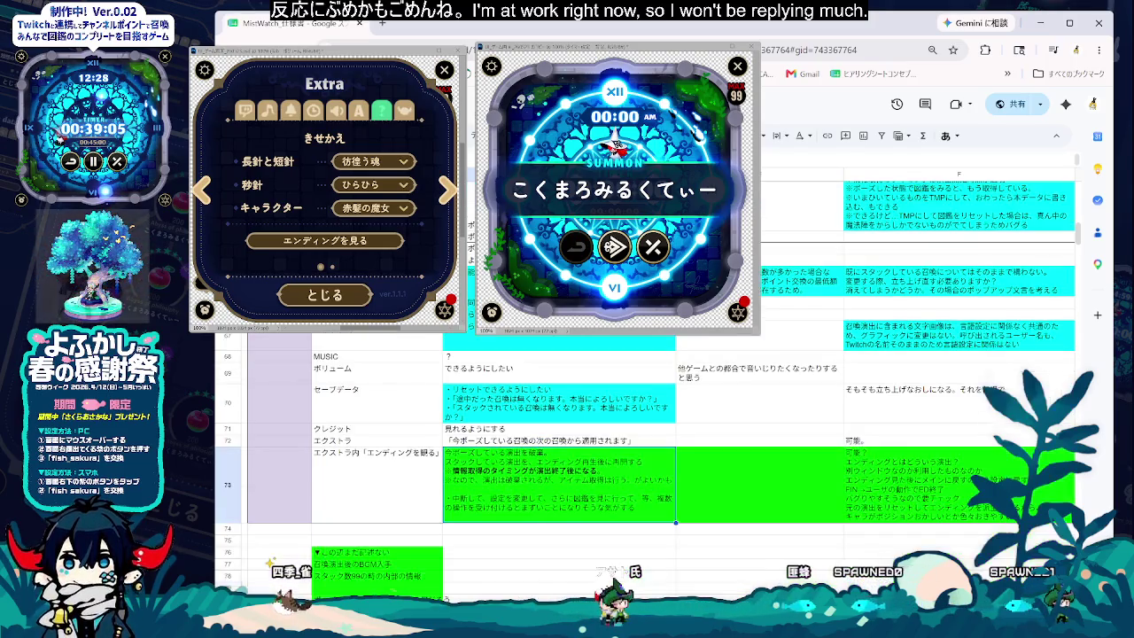
left_click(376, 556)
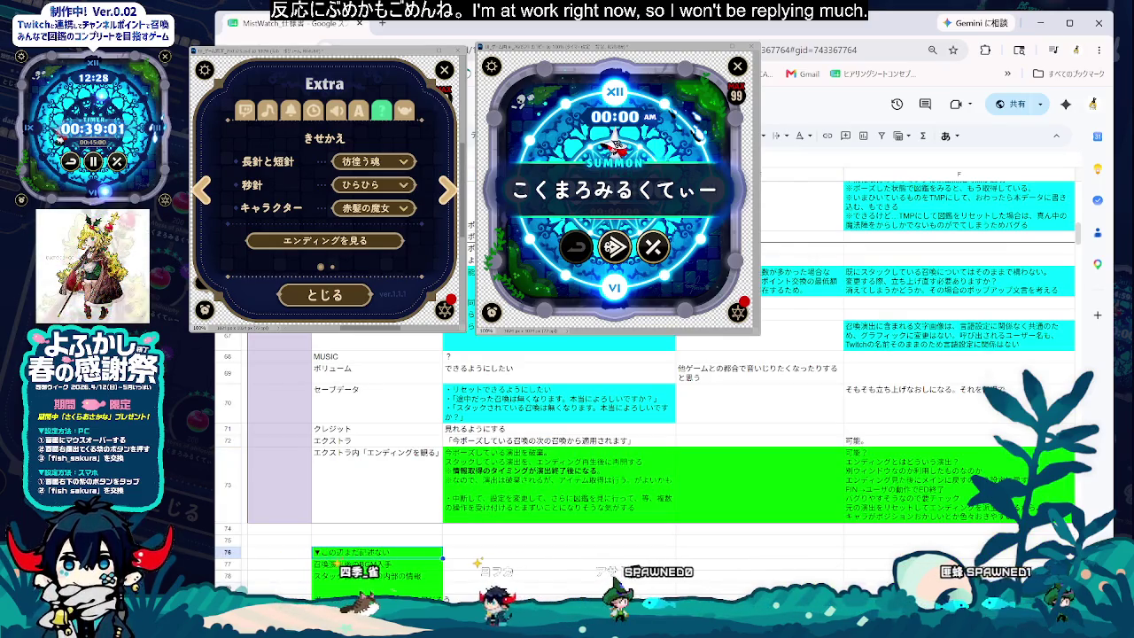
left_click(669, 136)
left_click(777, 186)
- Check the row 77–78 notes and adjust the row 78 note's fill colour
left_click(617, 576)
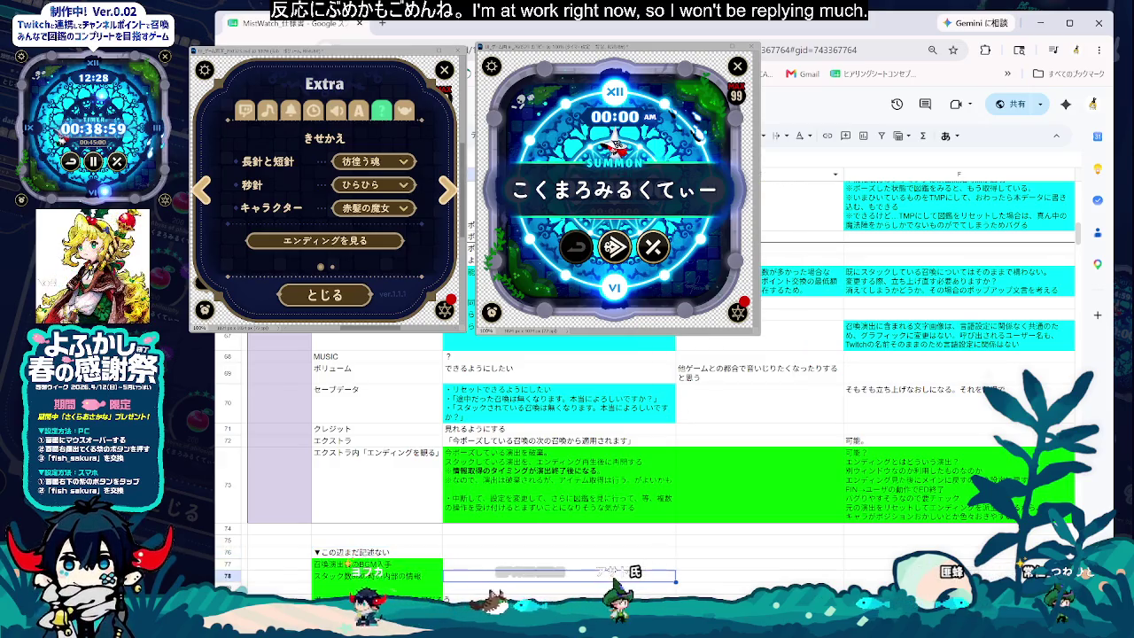
left_click(427, 577)
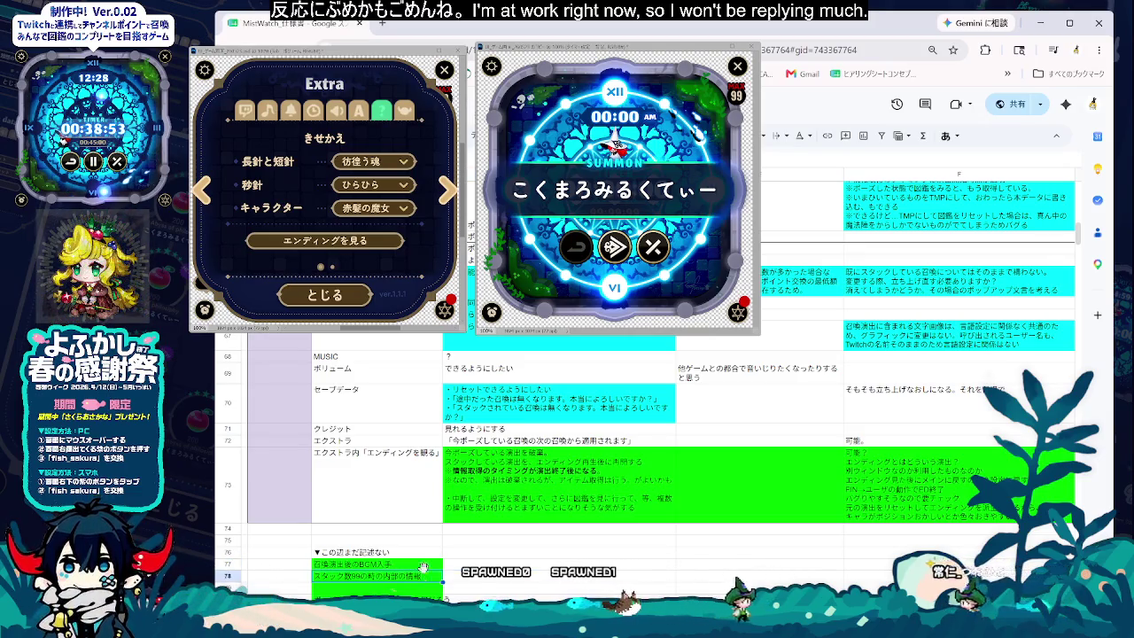
left_click(424, 568)
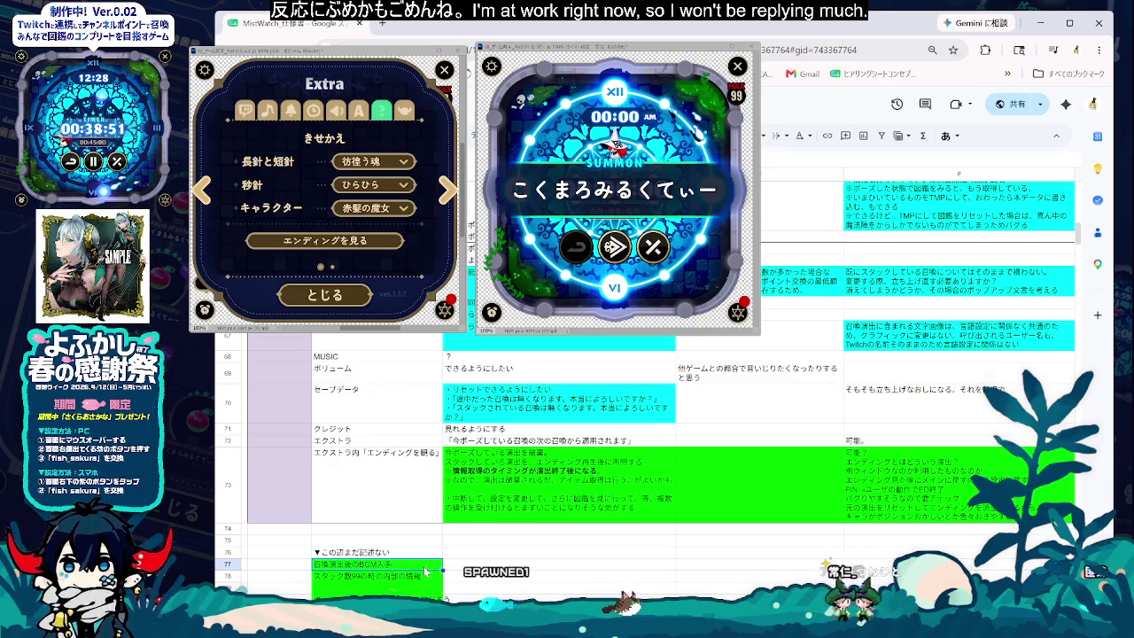
left_click(425, 578)
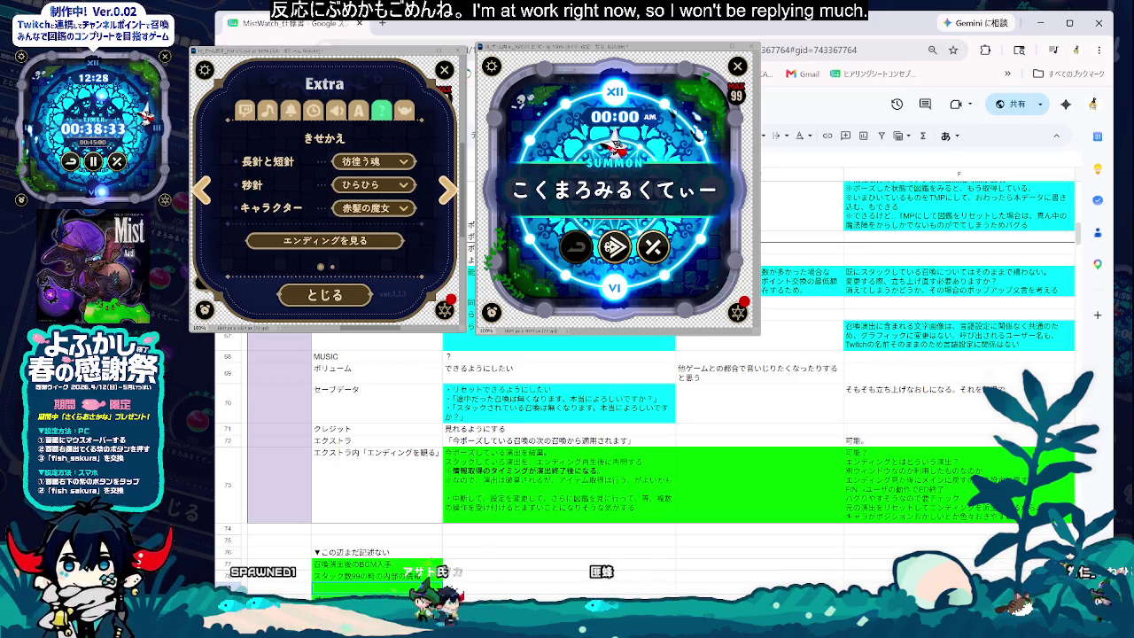
left_click(780, 136)
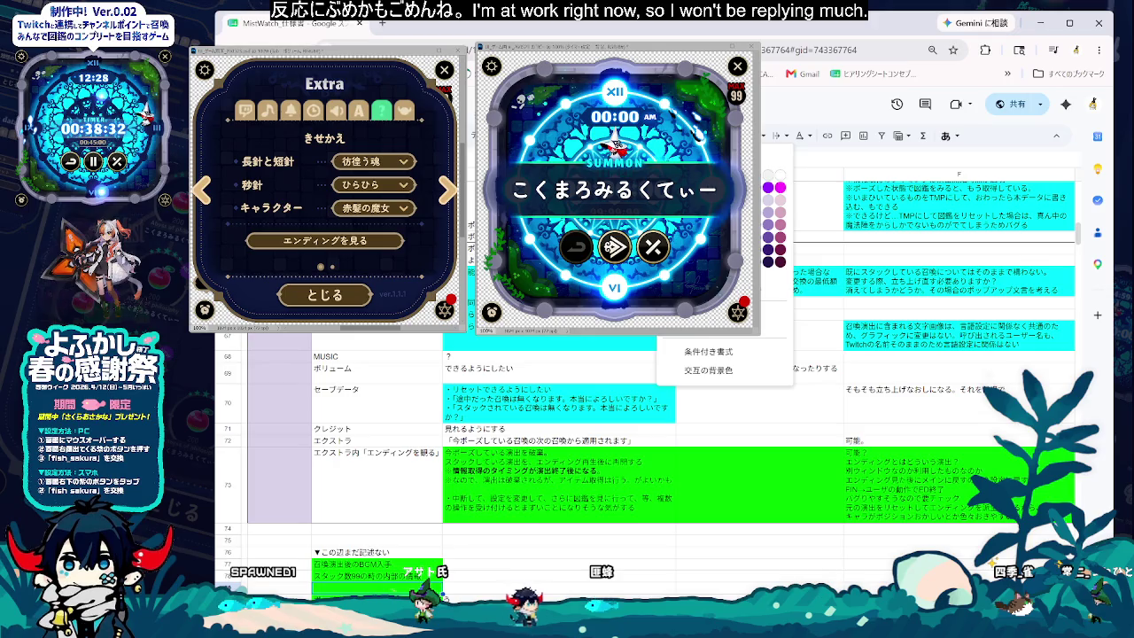
left_click(778, 176)
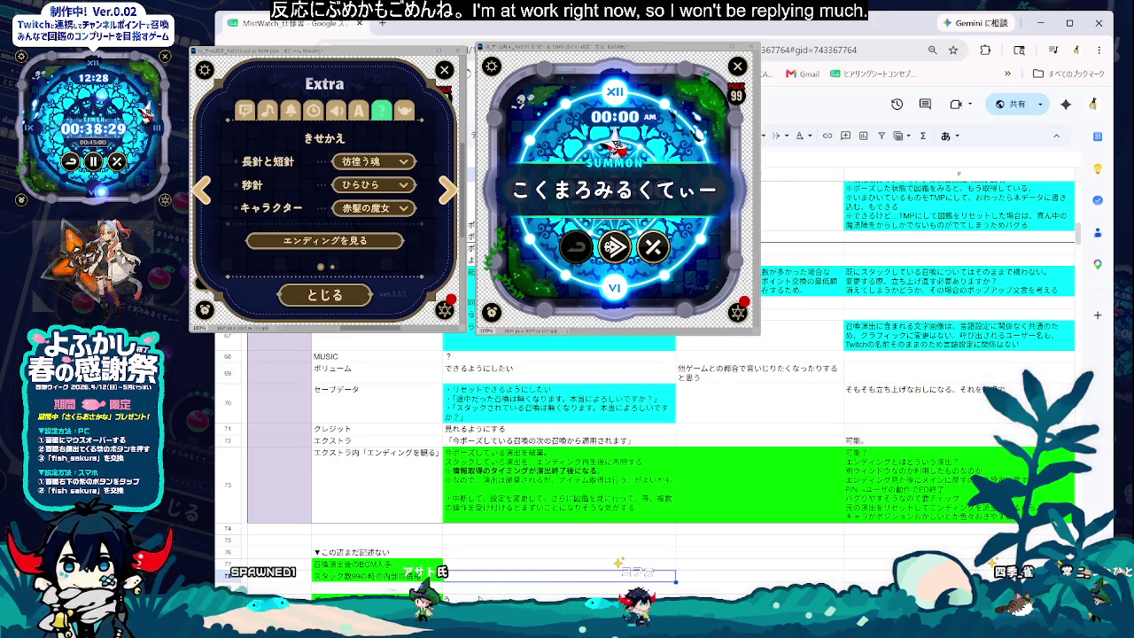
key("Down")
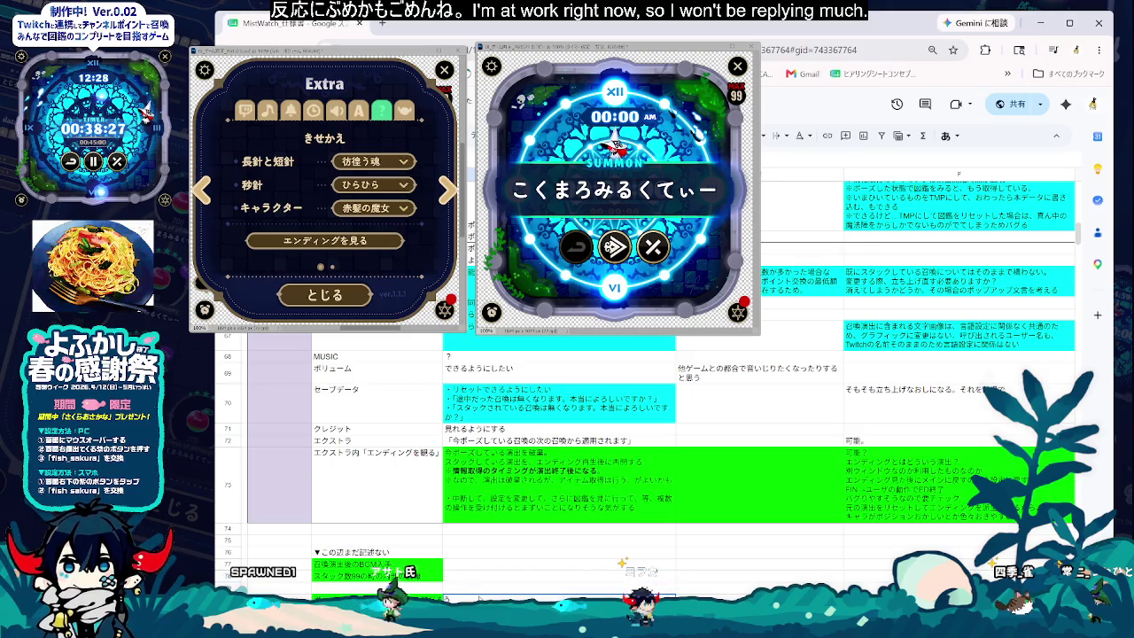
- Scroll back to the table header and select row 52's 時計の針演出 cells
scroll(646, 443, "up", 2)
scroll(647, 443, "up", 2)
scroll(647, 443, "up", 2)
scroll(646, 443, "down", 1)
scroll(646, 443, "down", 1)
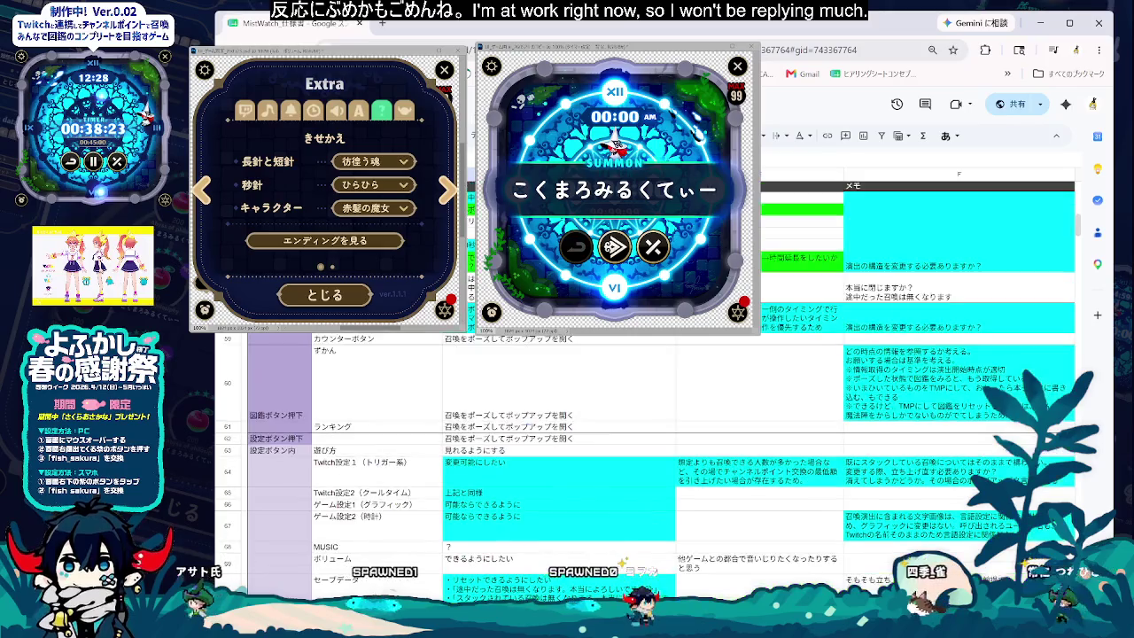
scroll(647, 443, "down", 1)
scroll(647, 443, "up", 3)
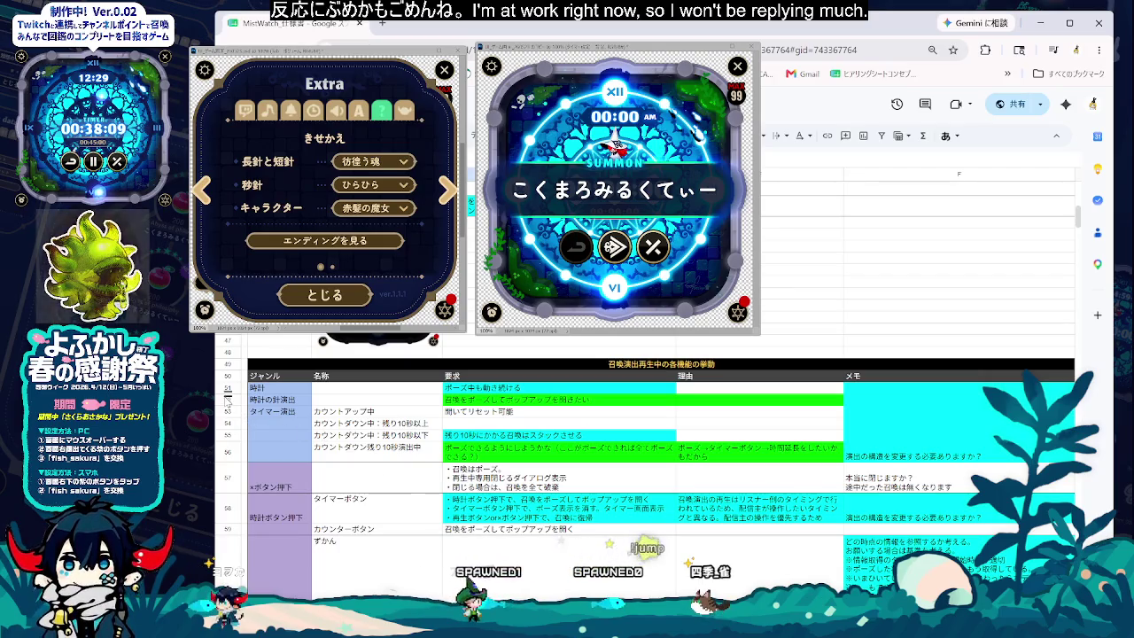
left_click(540, 401)
left_click(292, 400)
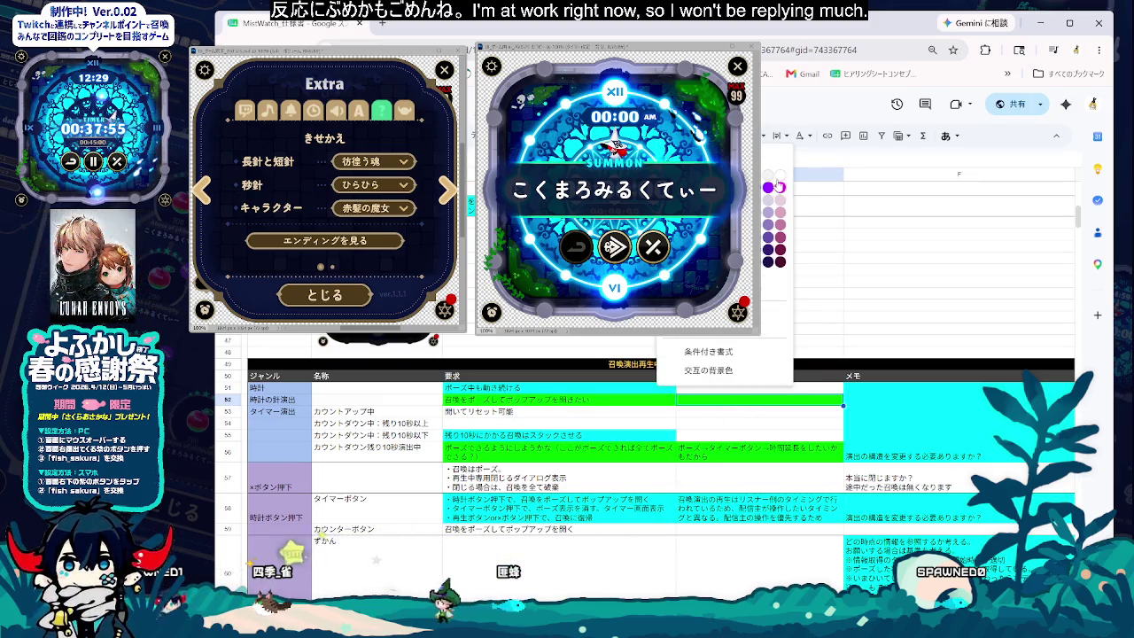
- Clear row 52's green reason fill and paste '演出の構造を変更する必要ありますか？' into the timer memo
left_click(778, 185)
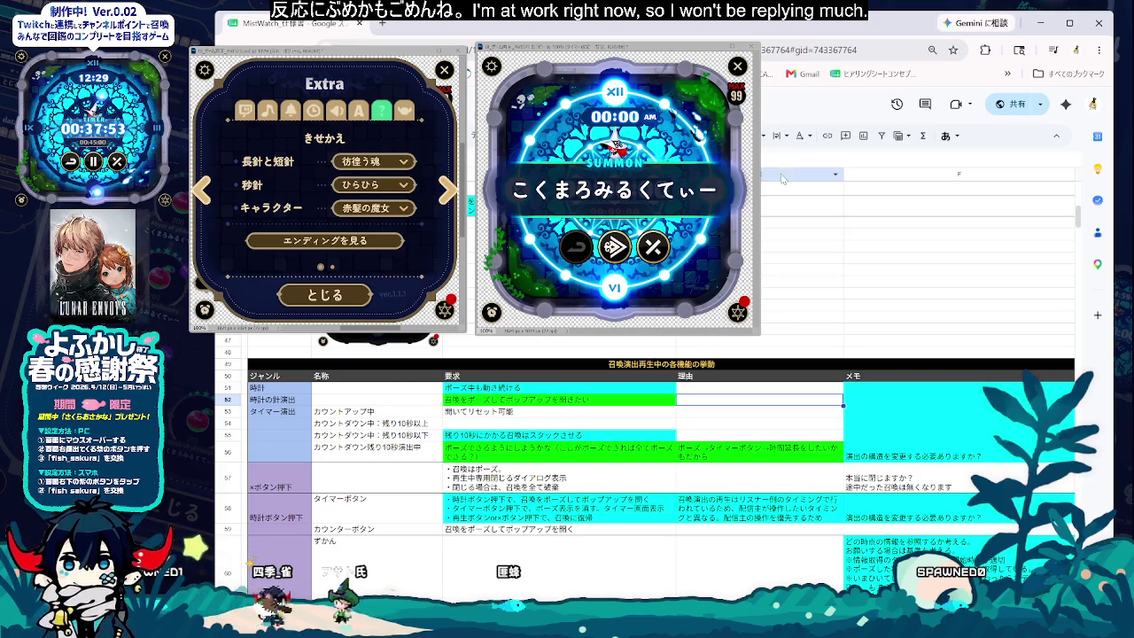
left_click(541, 413)
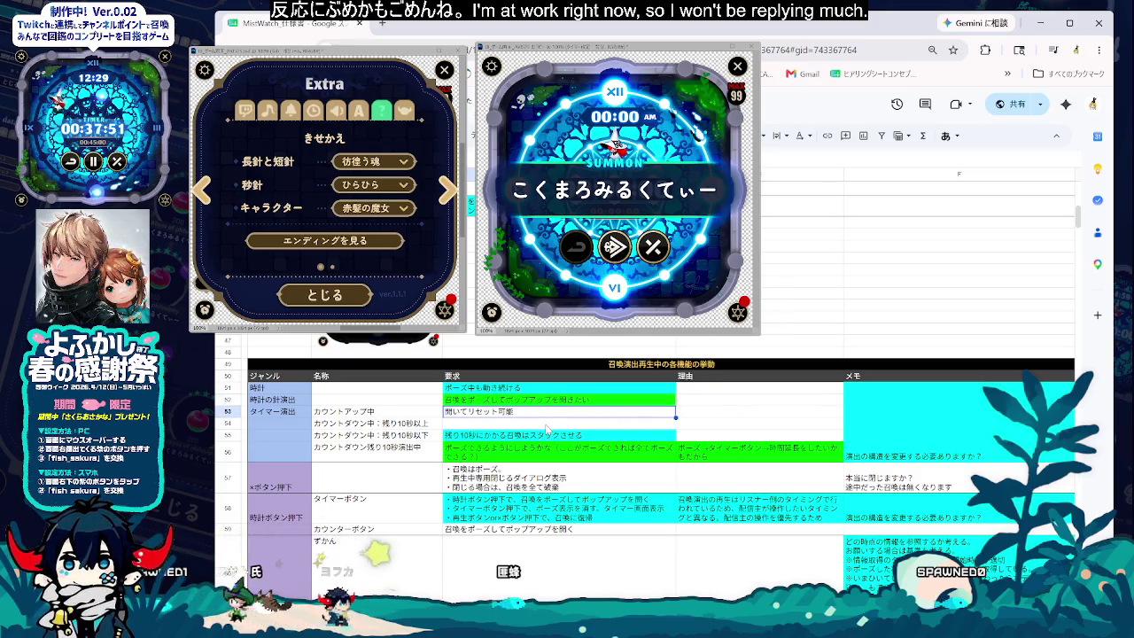
left_click(849, 432)
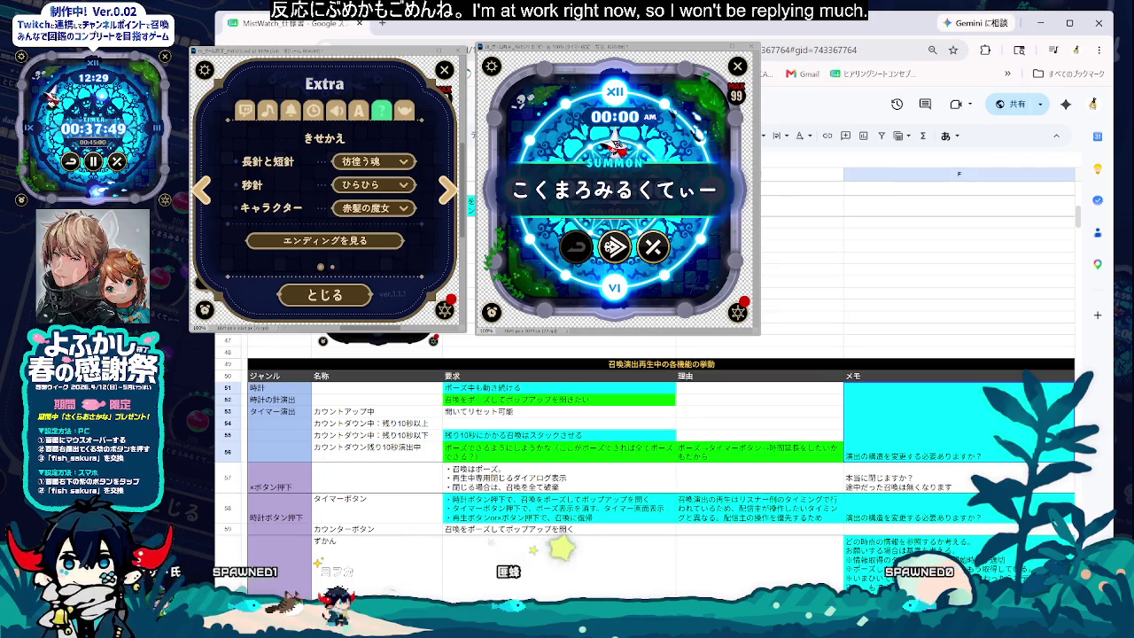
key("ctrl+v")
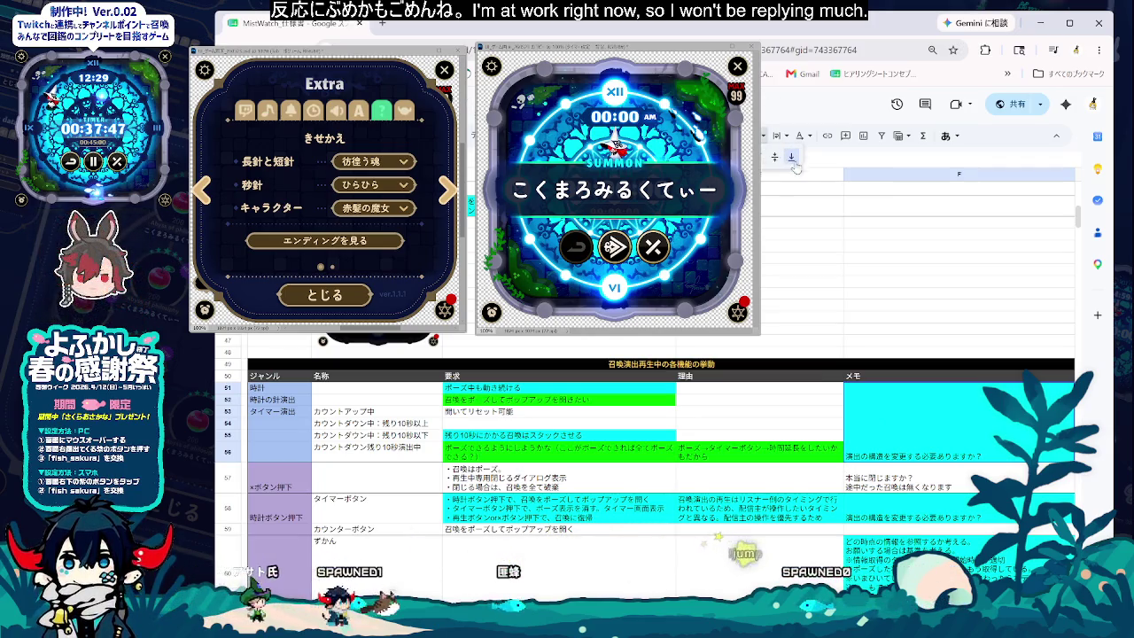
left_click(760, 510)
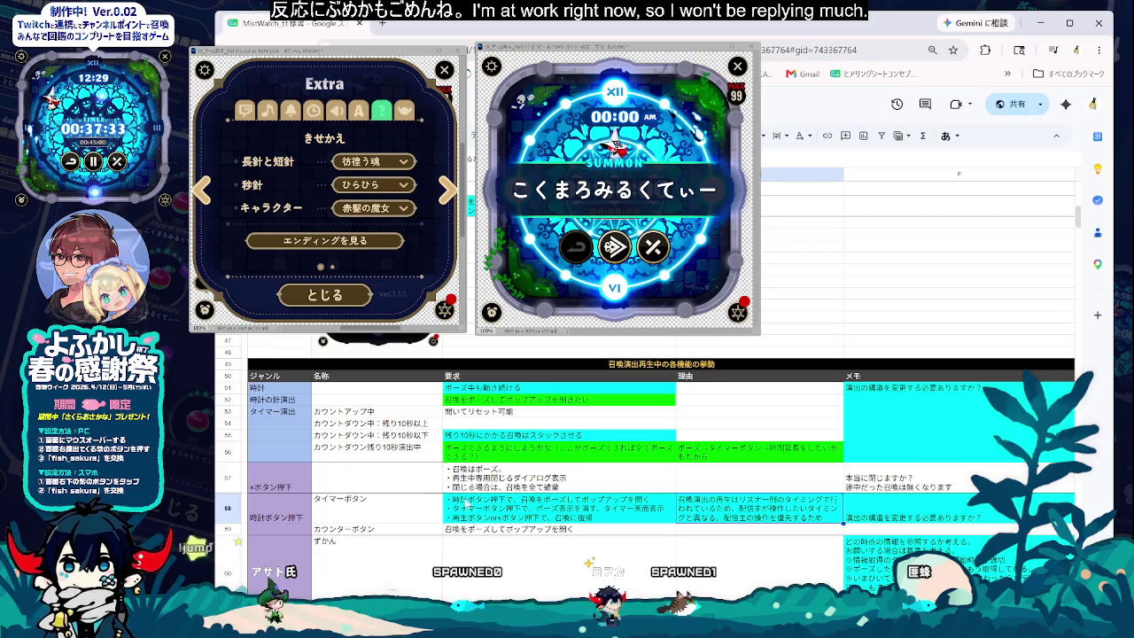
- Review row 52's requirement text '召喚をポーズしてポップアップを開きたい'
left_click(233, 400)
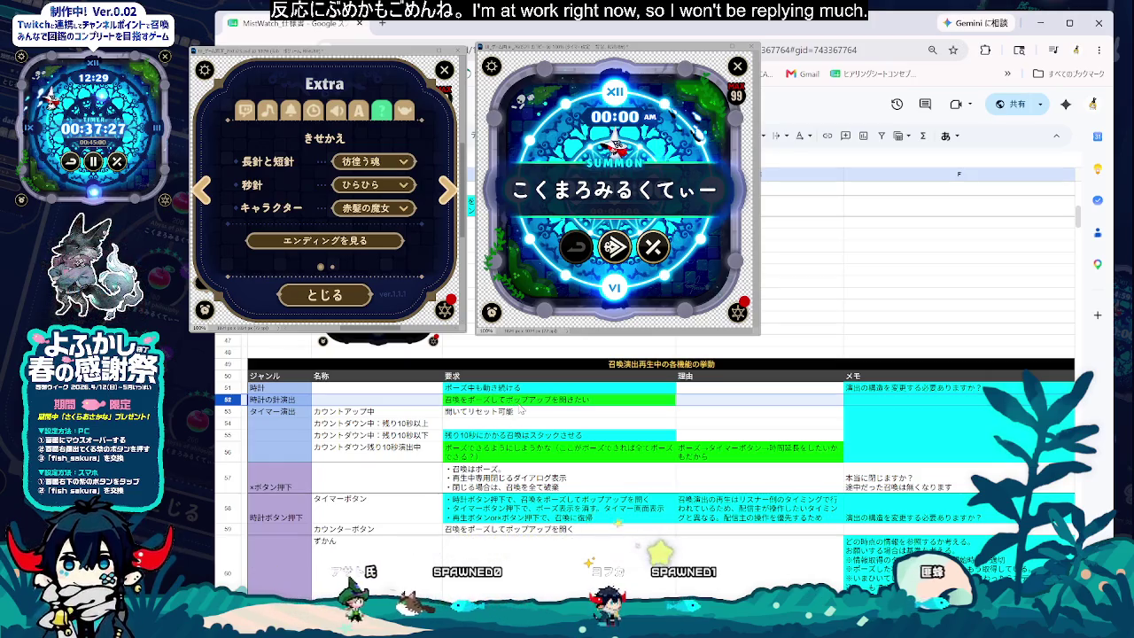
double_click(498, 399)
left_click_drag(498, 400, 620, 401)
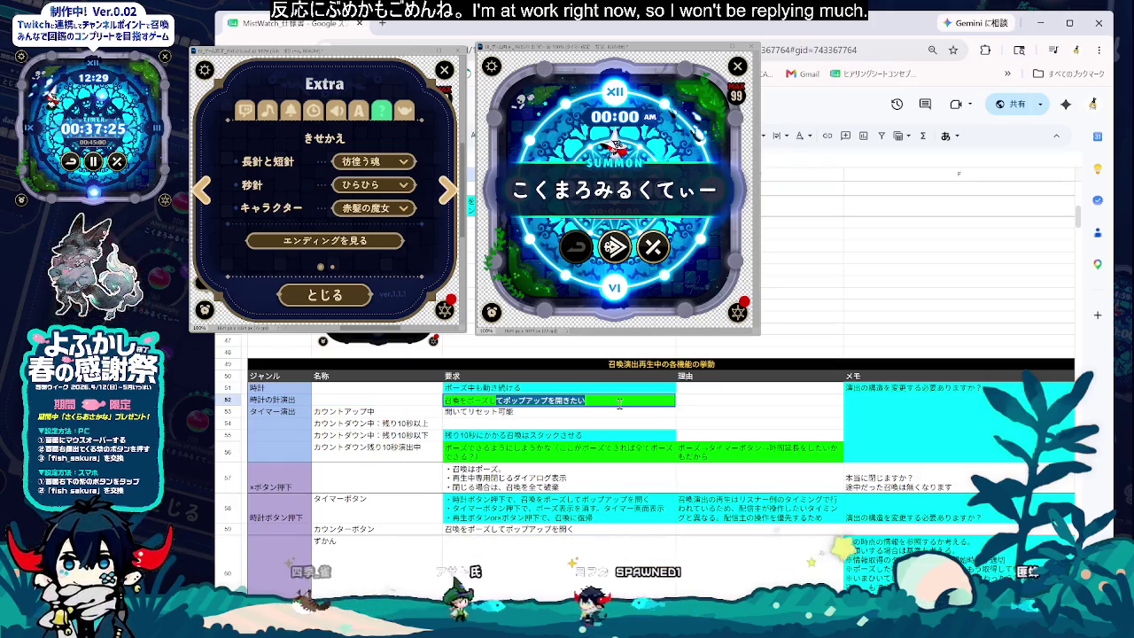
left_click(550, 422)
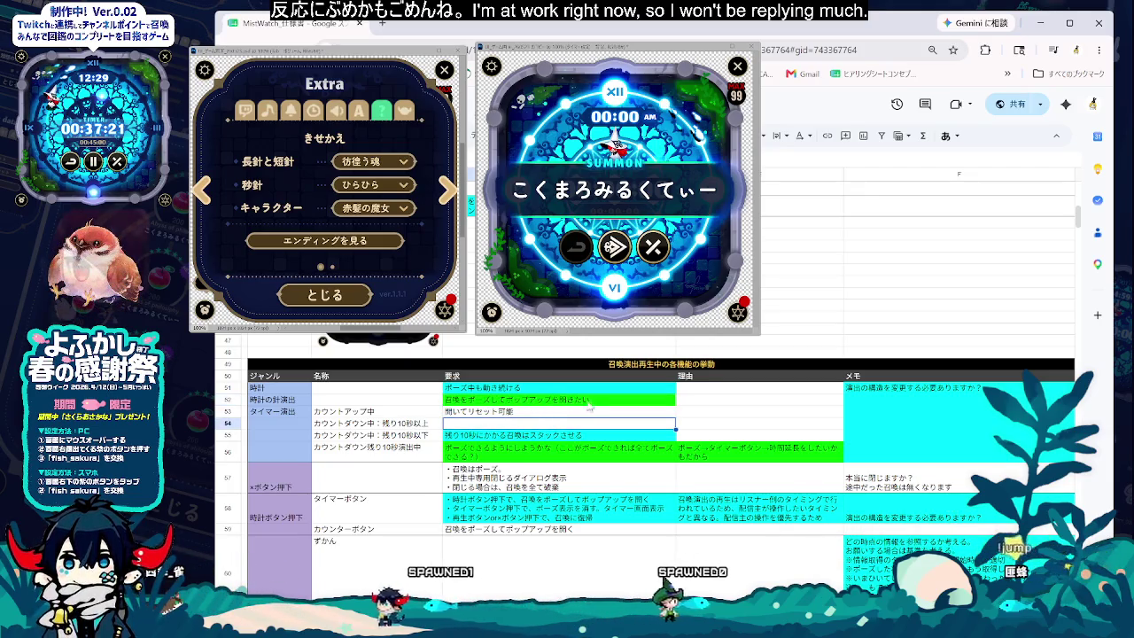
- Enter edit mode on row 56's カウントダウン残り10秒演出中 pause requirement
left_click(537, 487)
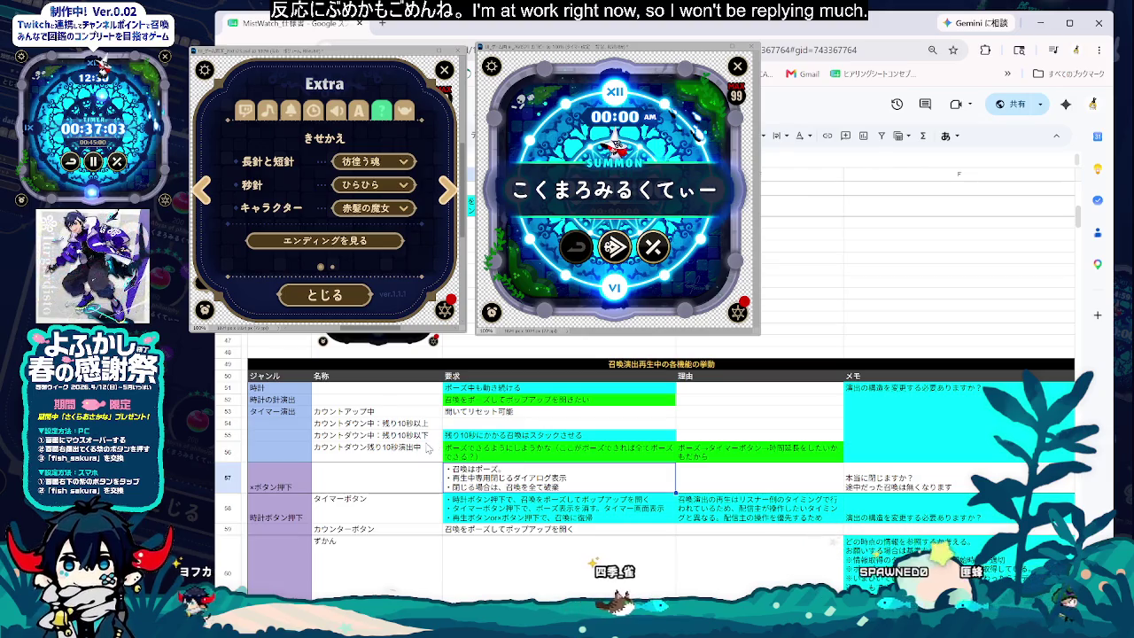
left_click(428, 449)
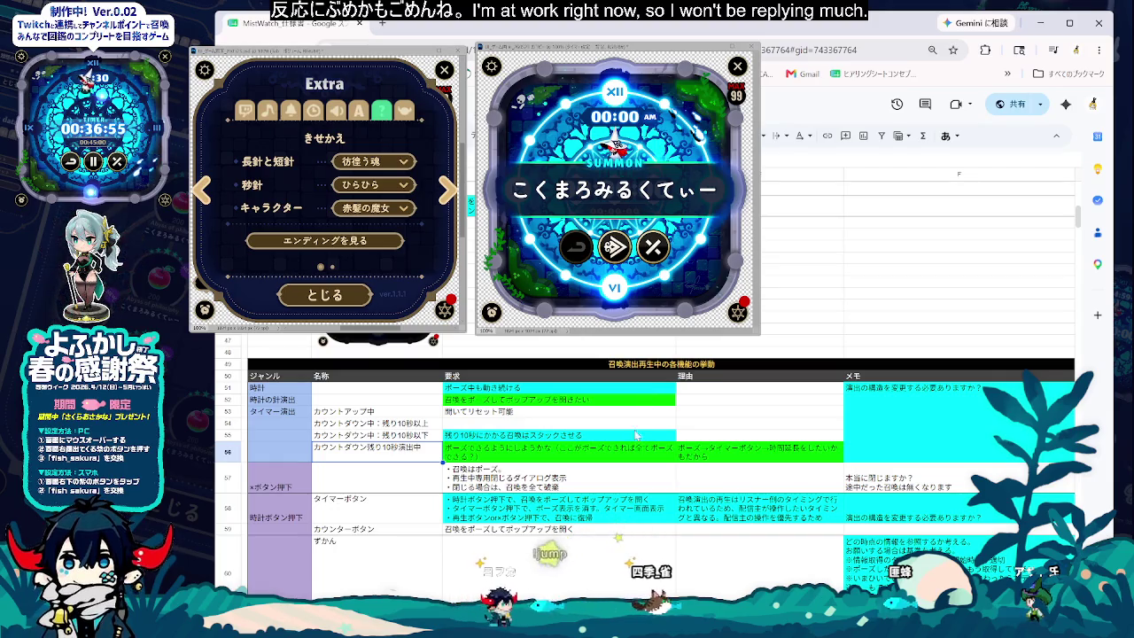
right_click(547, 452)
left_click(521, 457)
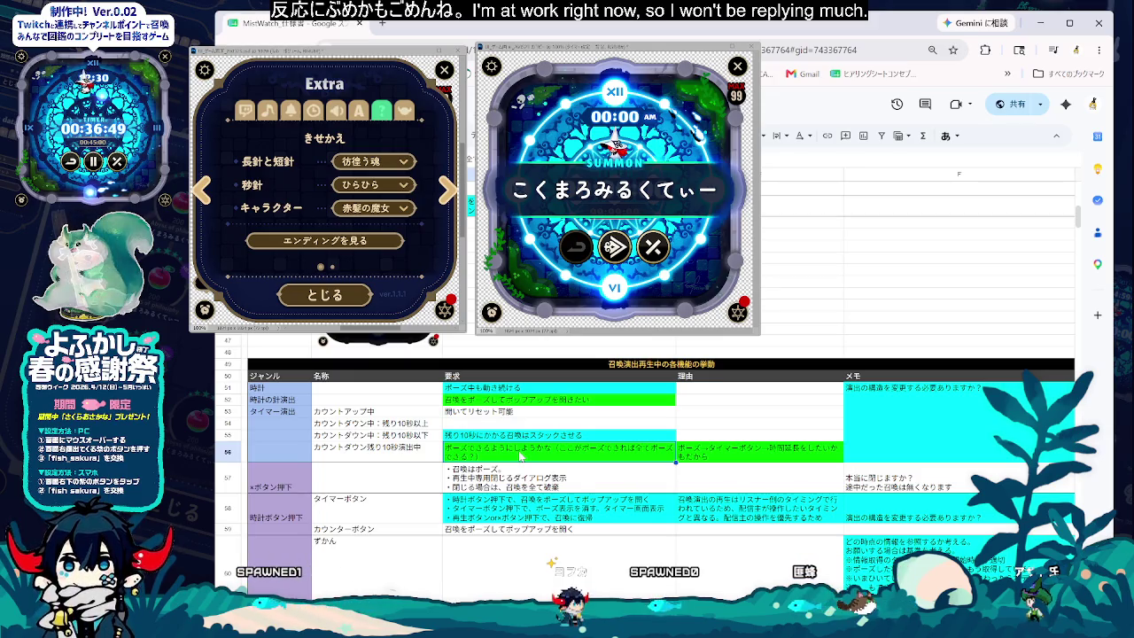
left_click(525, 452)
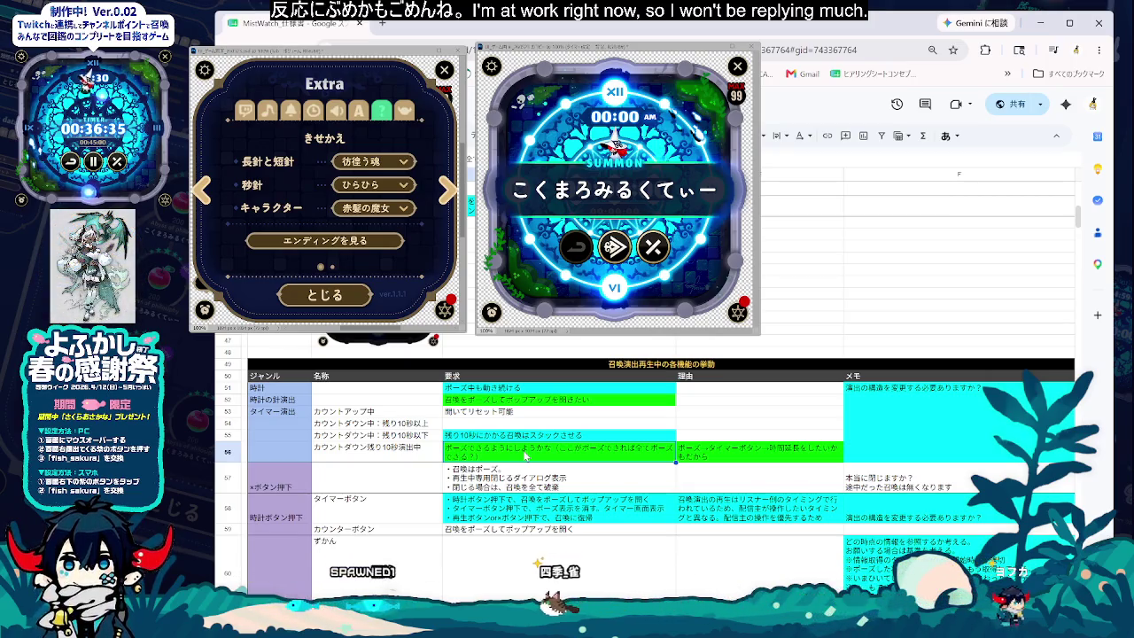
left_click(527, 455)
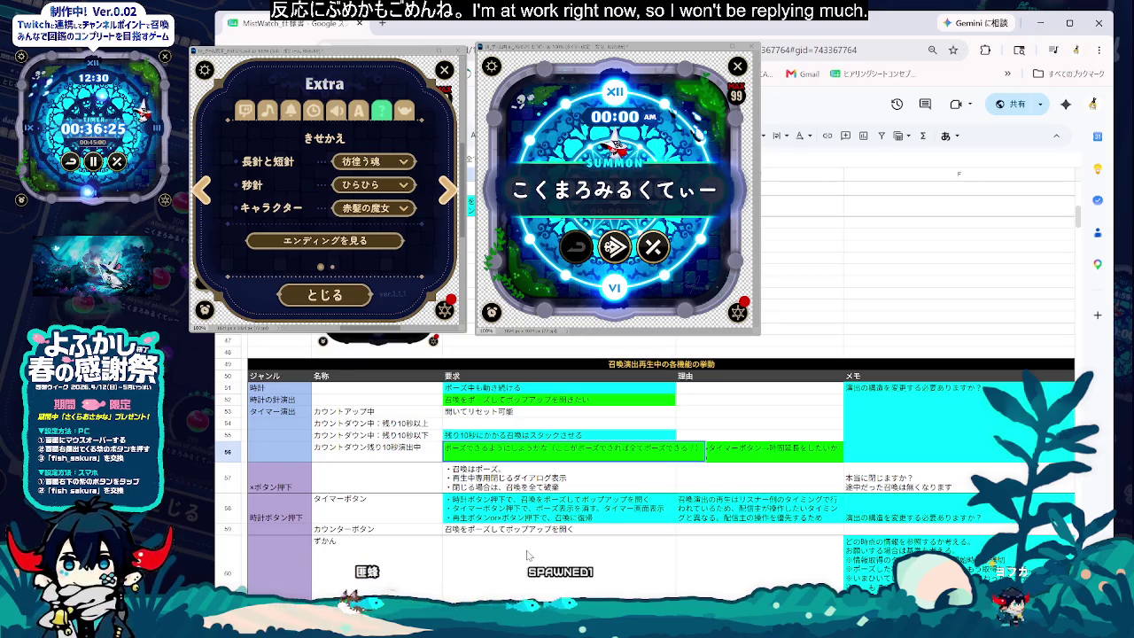
- Delete row 56's bracketed question line, leaving 'カウントダウンのポーズは可能'
left_click(511, 485)
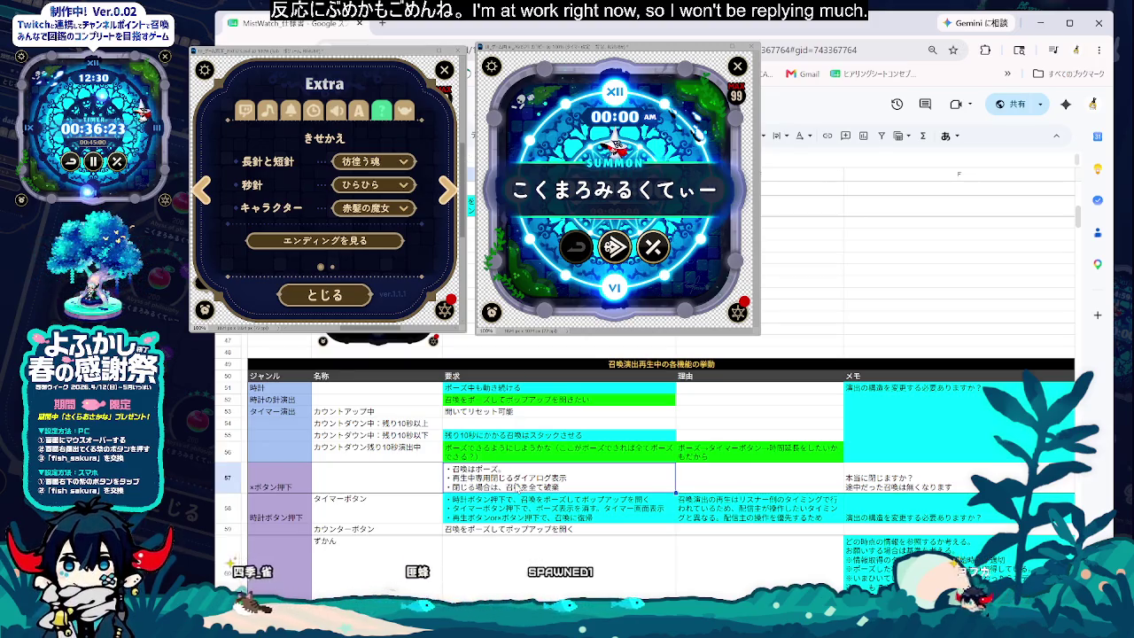
key("Up")
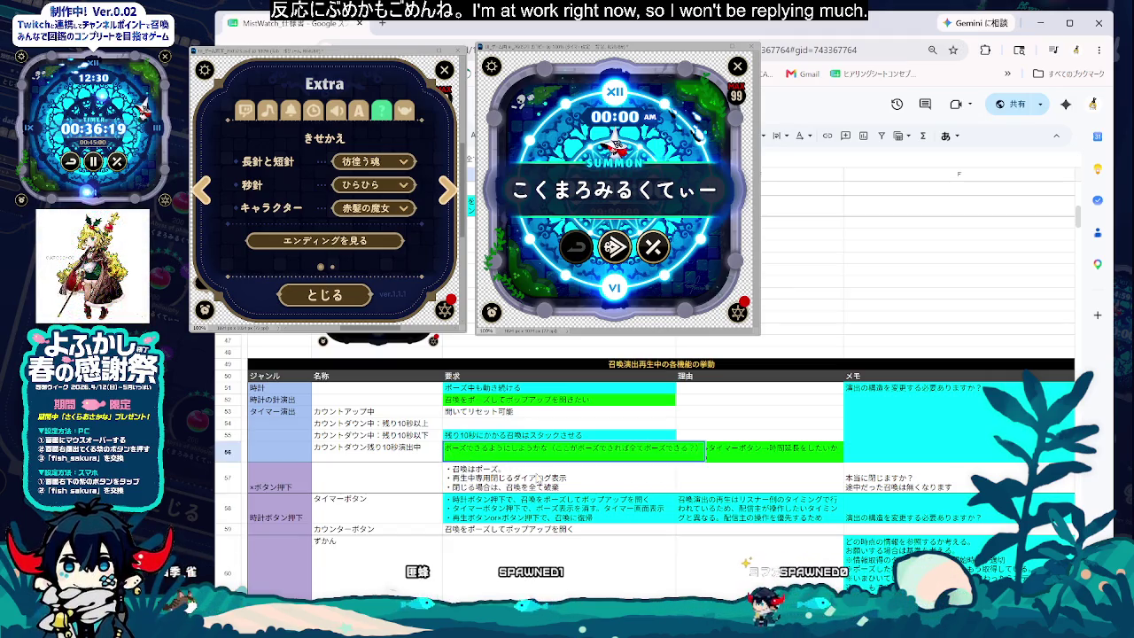
type("カウントだけ")
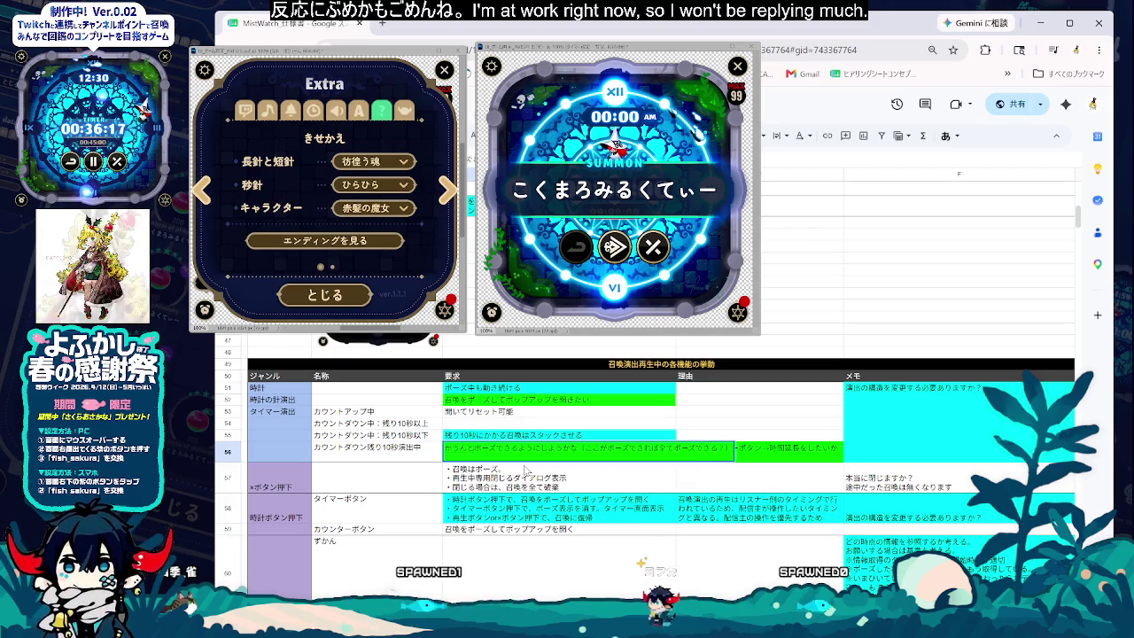
type("ダウン")
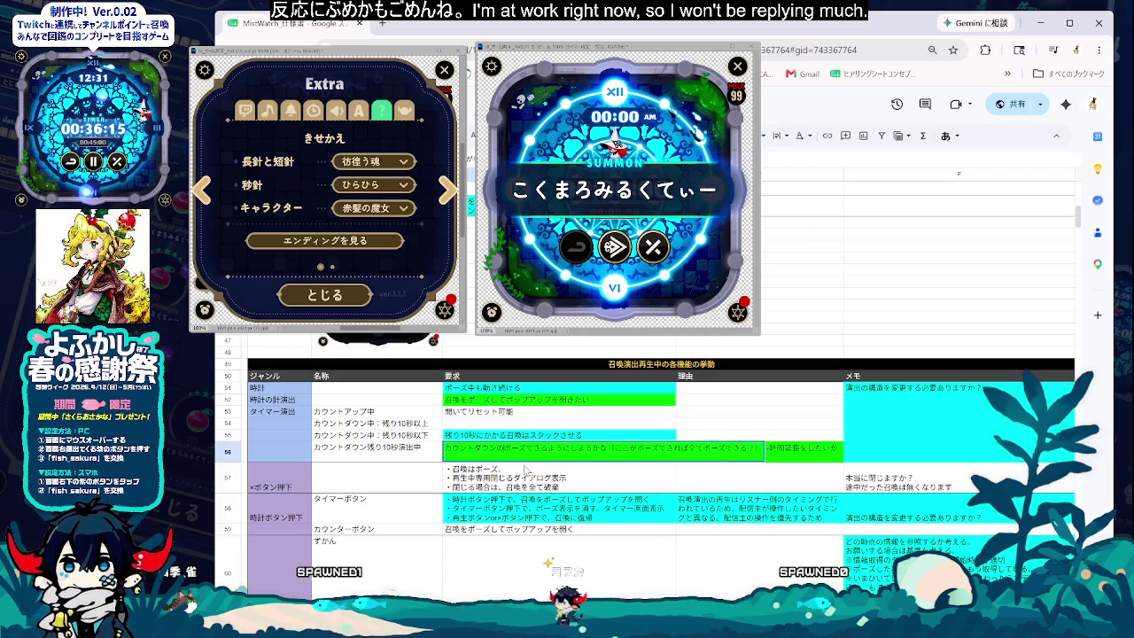
left_click_drag(535, 449, 611, 449)
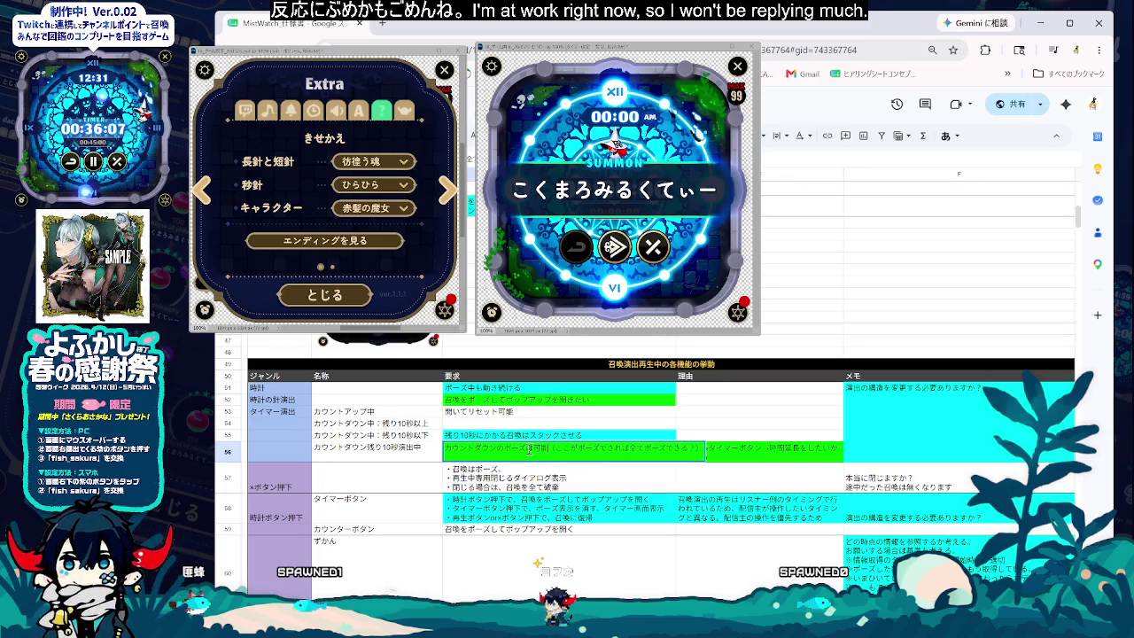
triple_click(634, 454)
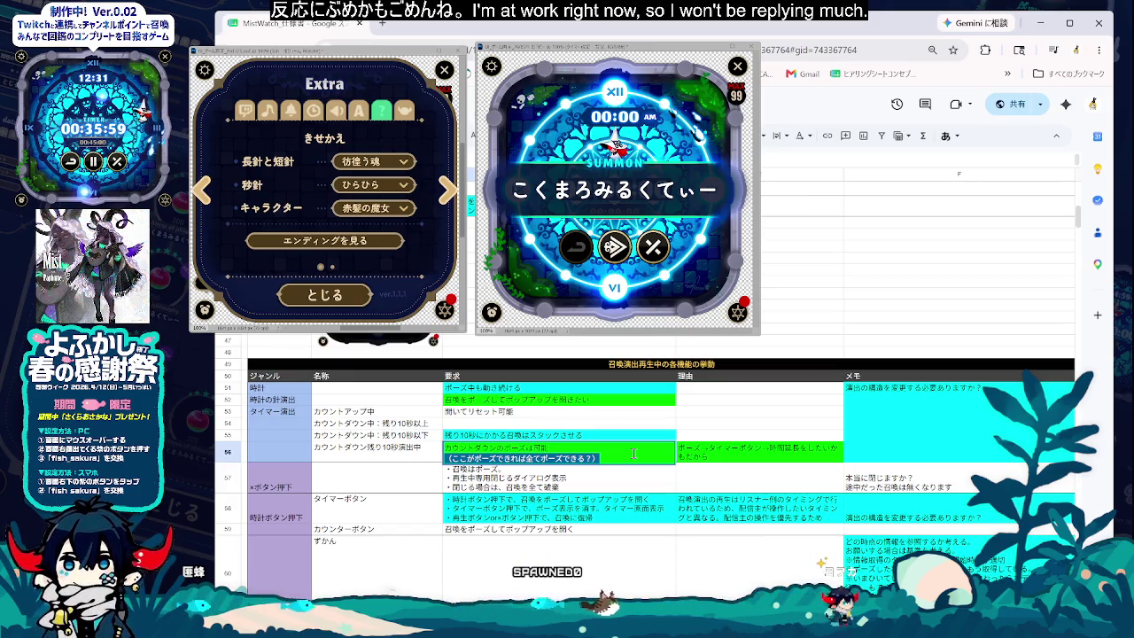
key("BackSpace")
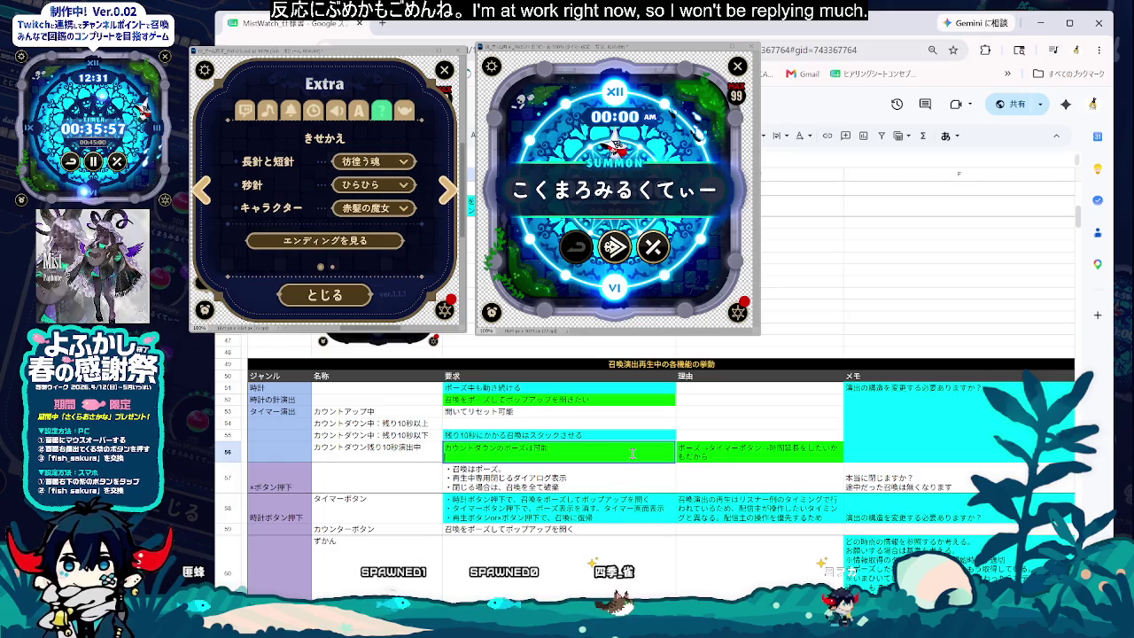
left_click(576, 481)
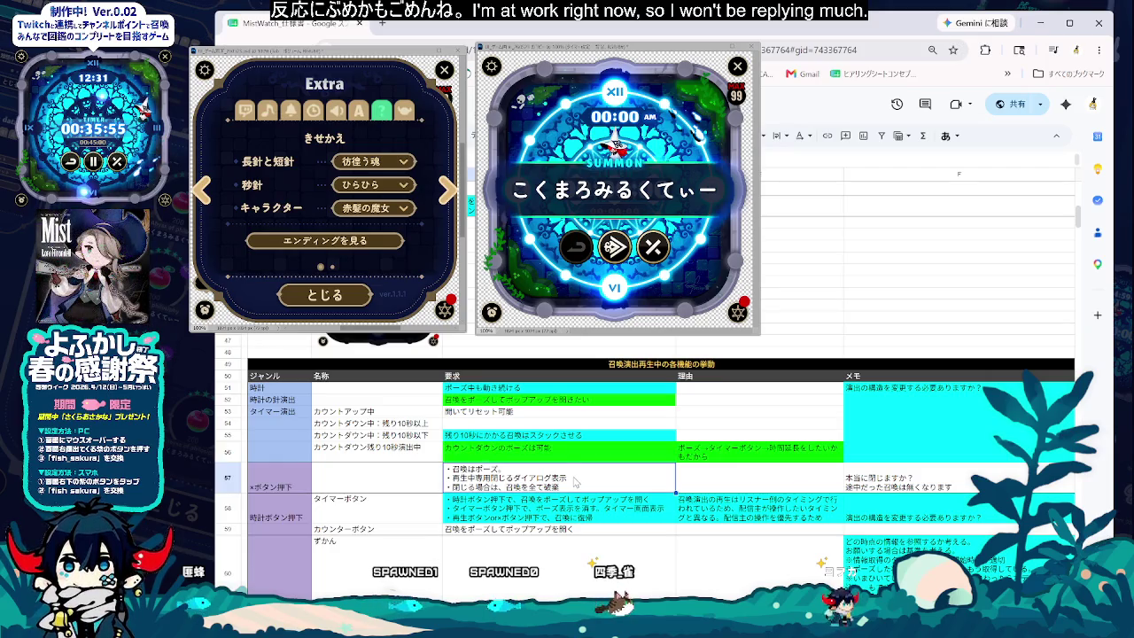
- Add the note '※10秒以下で召喚再生を止めているため、被ることはない' and unmerge memo cells F51:56
left_click(557, 456)
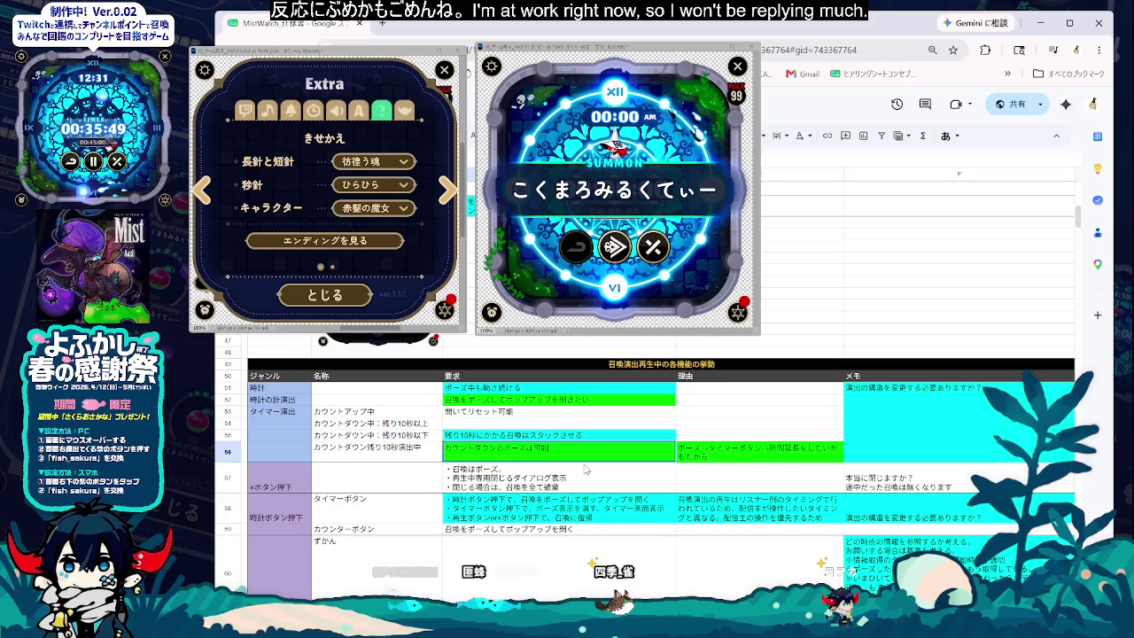
left_click(574, 437)
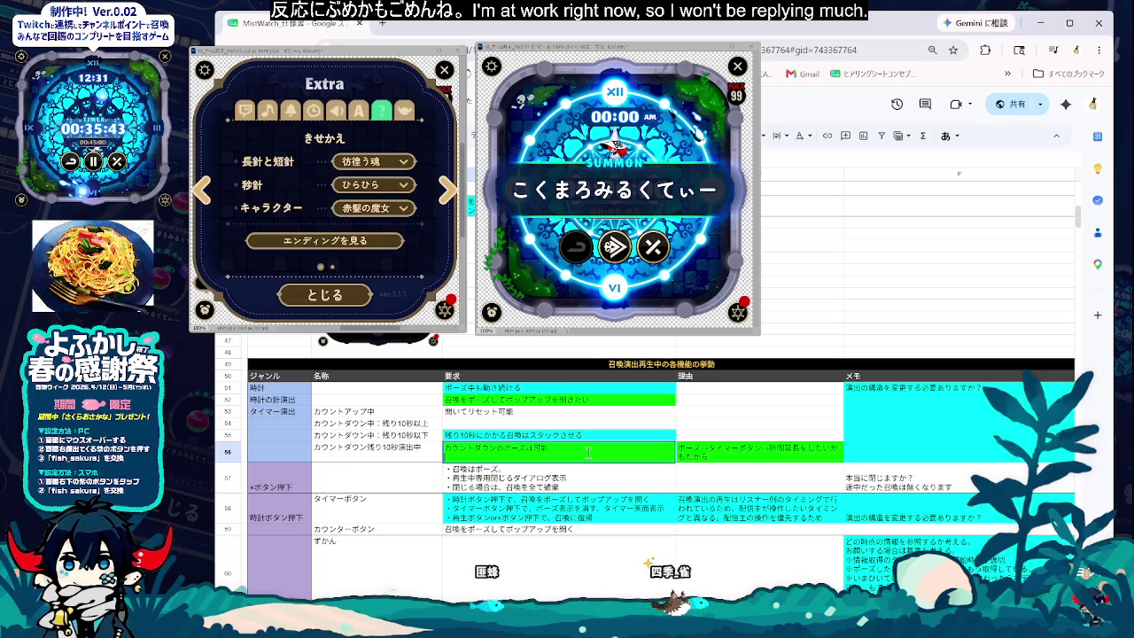
key("alt+Return")
type("※10秒以下で")
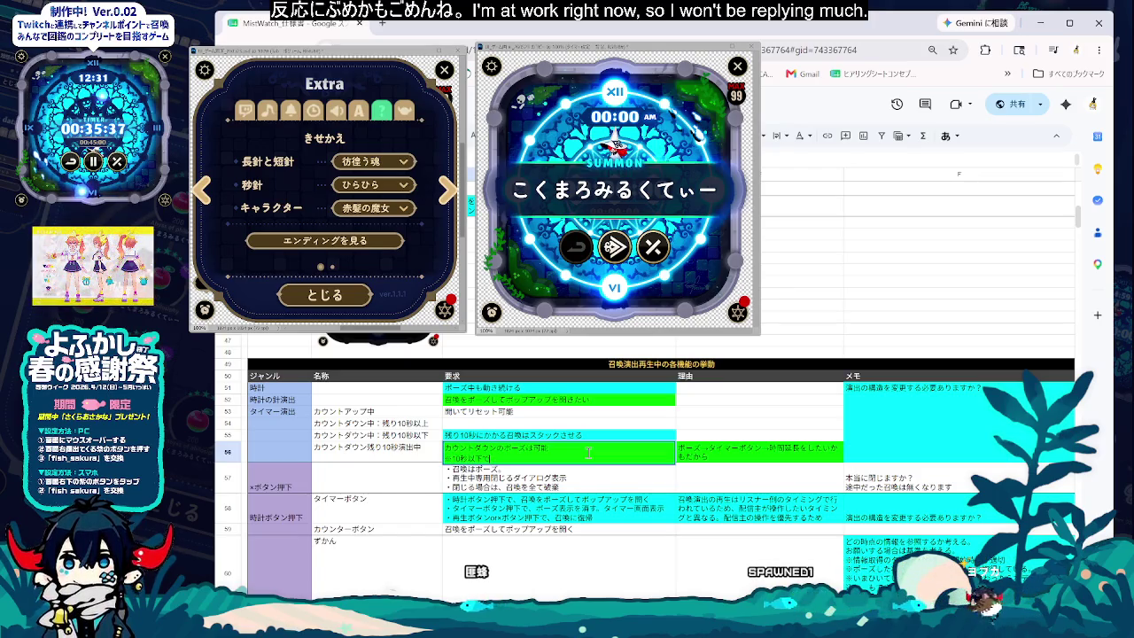
type("しょう")
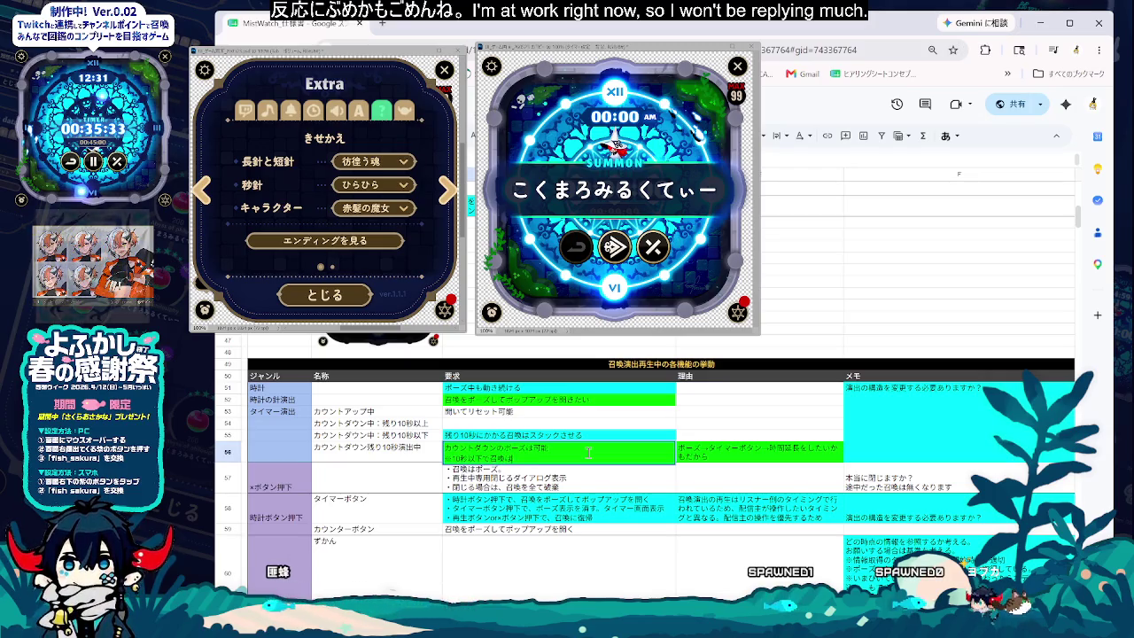
type("し")
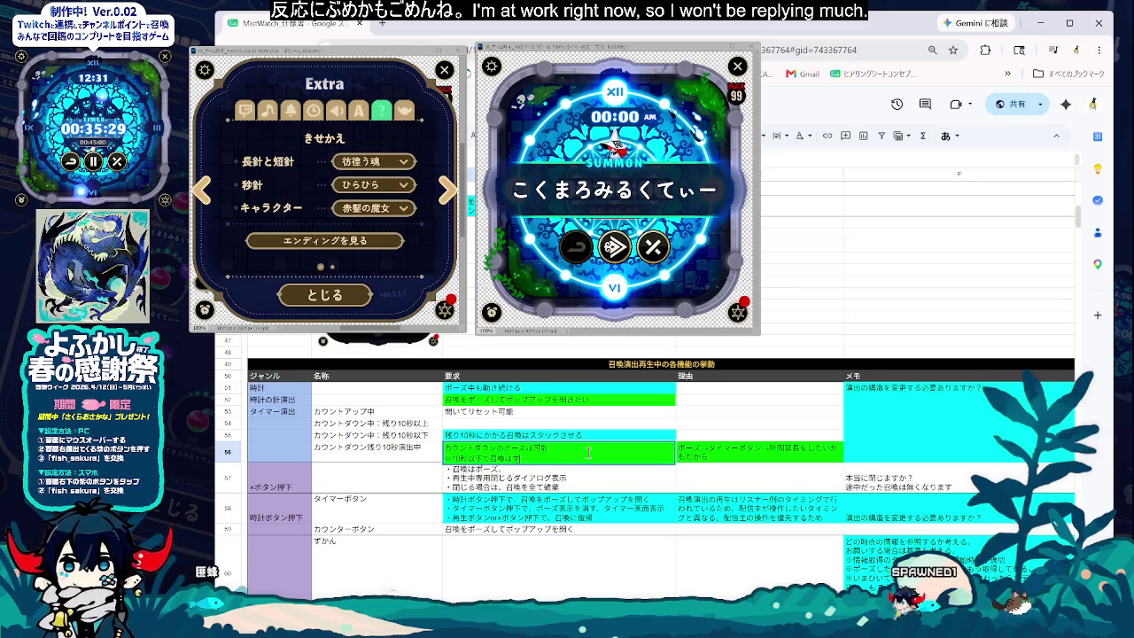
key("space")
type("再生をとめない")
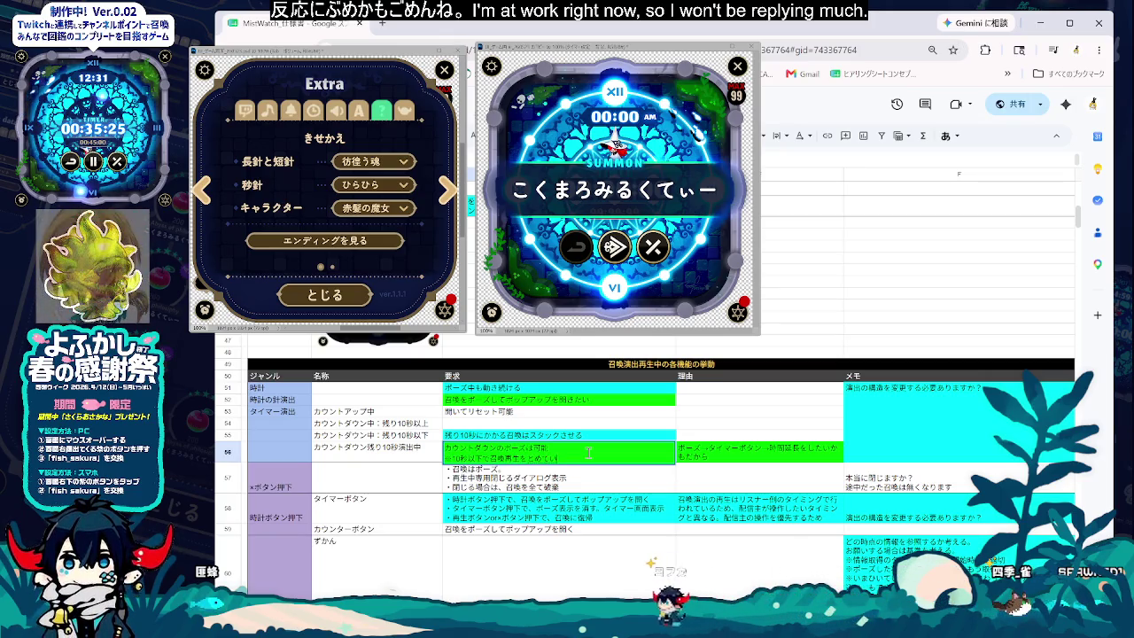
type("を止めているため")
type("、被ることはない")
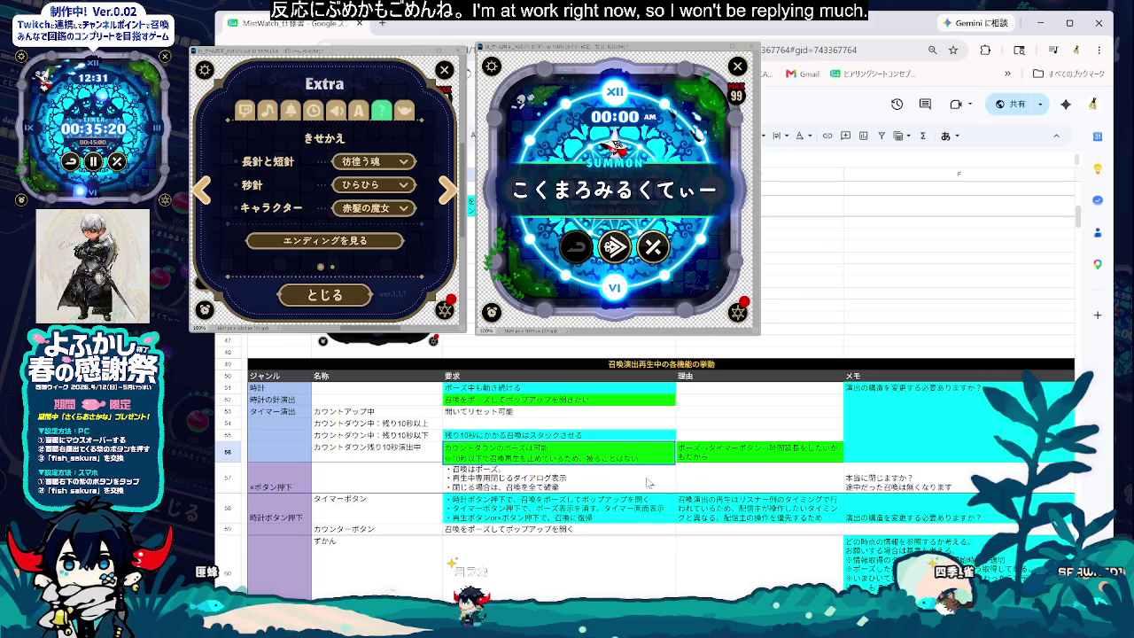
key("Return")
key("Down")
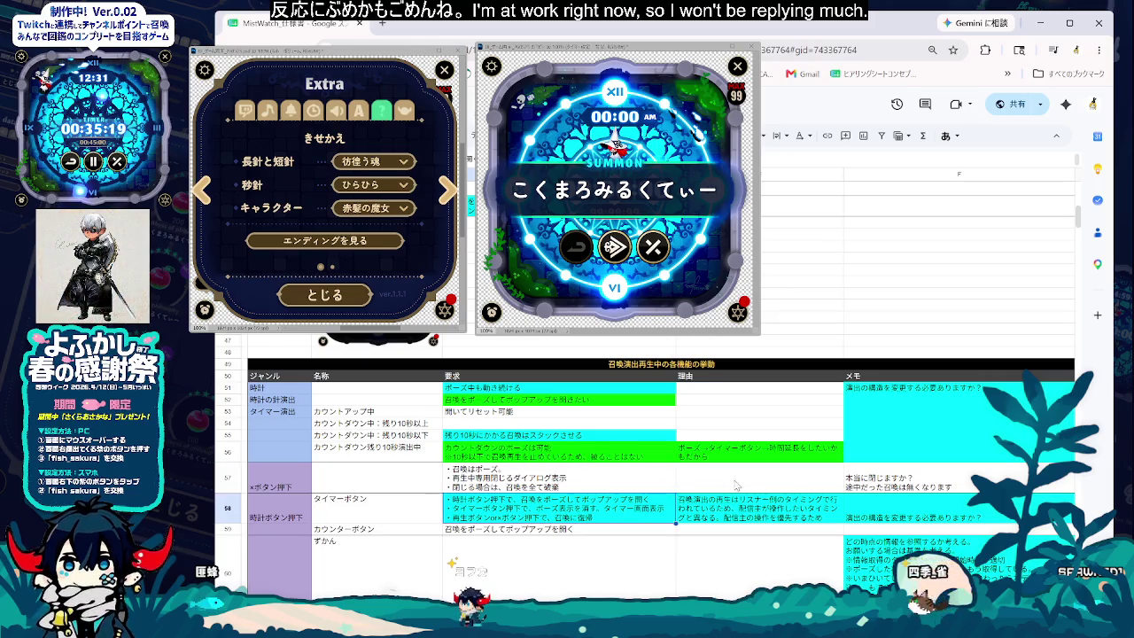
left_click(894, 422)
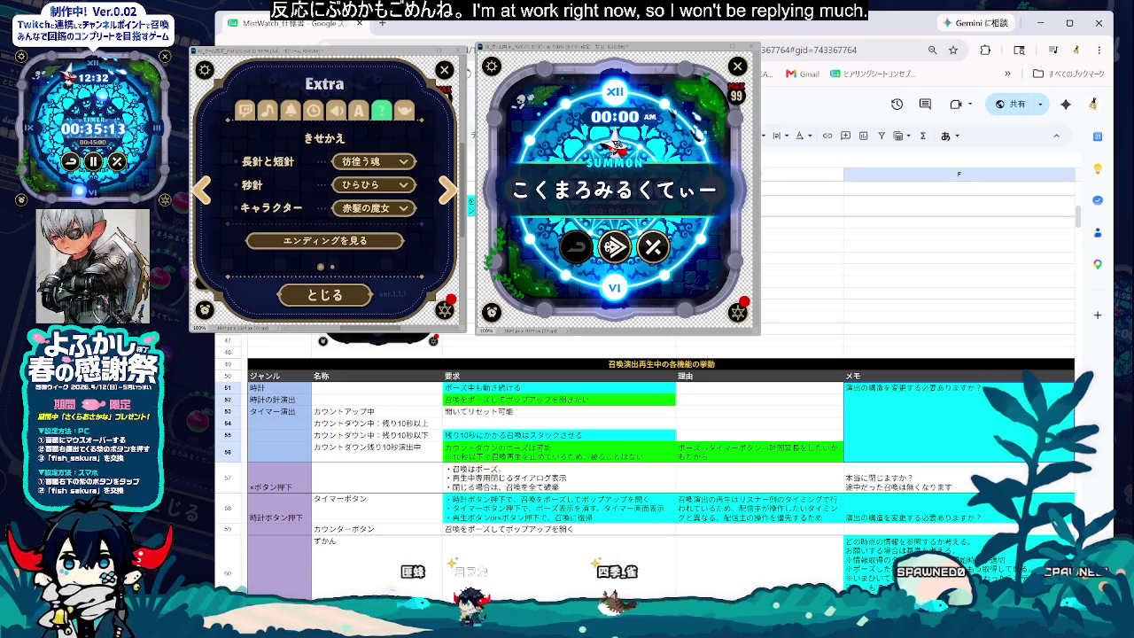
key("ctrl+z")
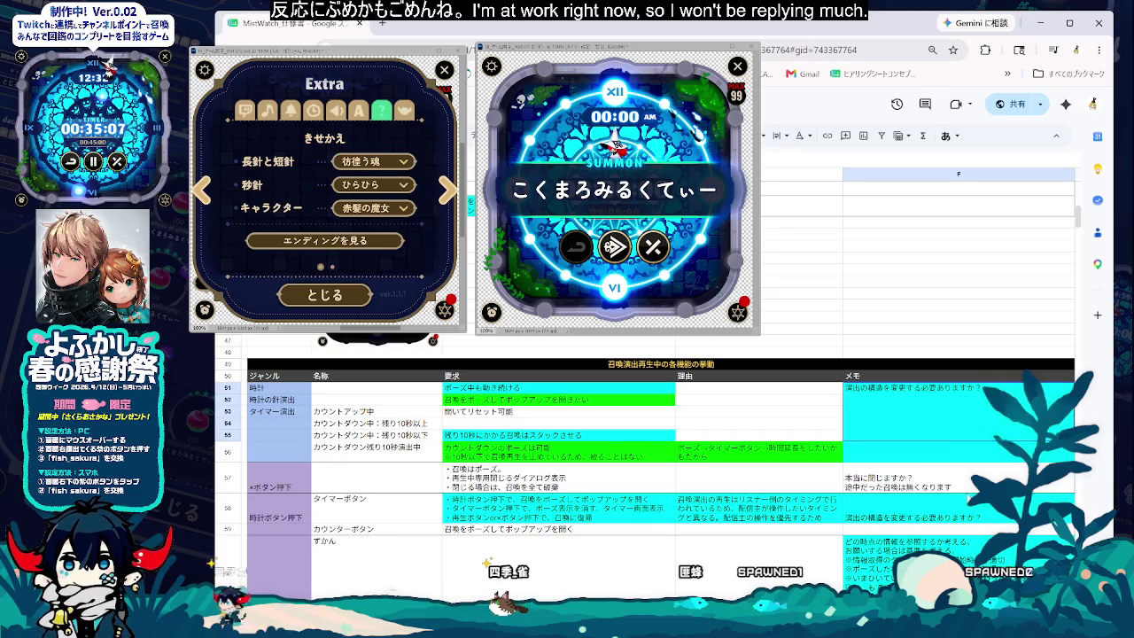
- Move the 10-second ※ note out of row 56's requirement into its memo cell
left_click(887, 440)
triple_click(608, 458)
key("BackSpace")
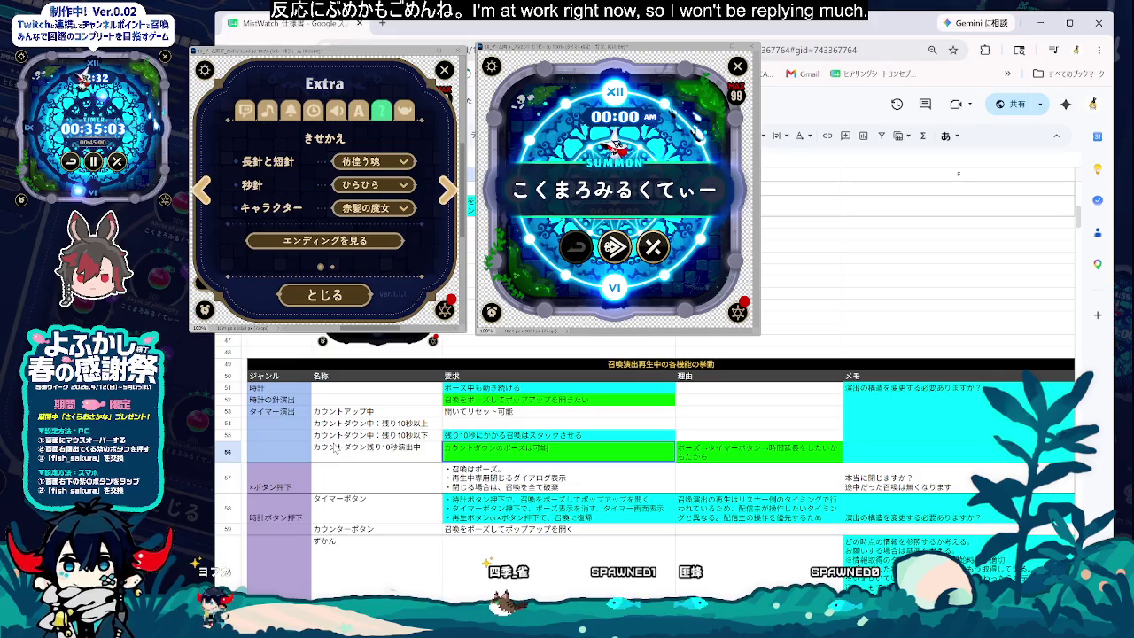
left_click(875, 536)
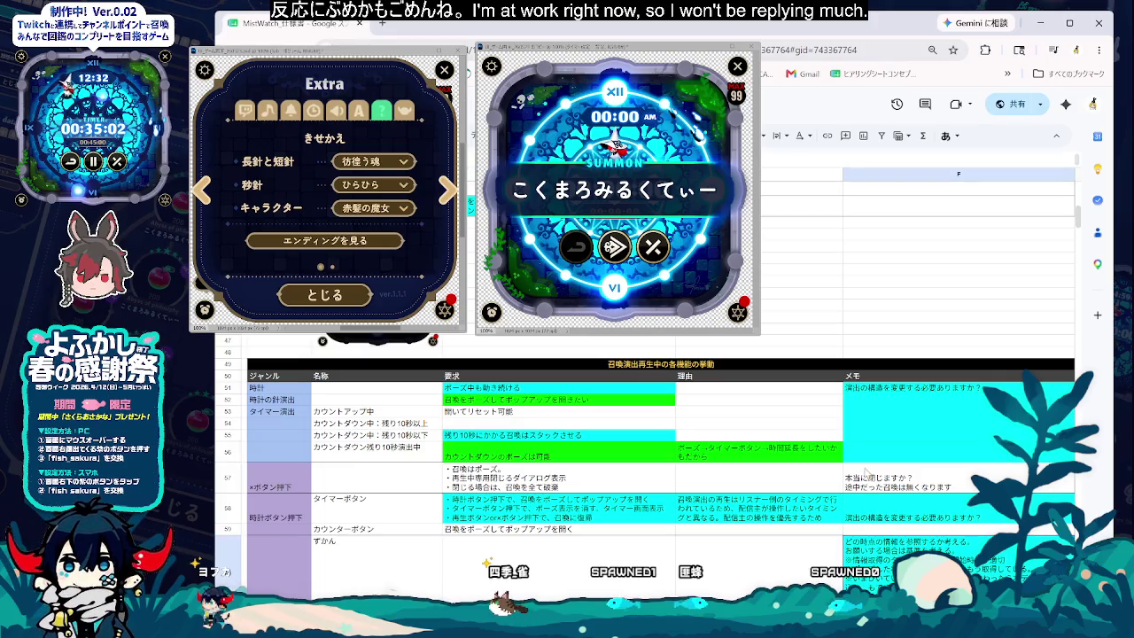
- Remove the green fill from row 56's reason cell
left_click(823, 483)
left_click(883, 456)
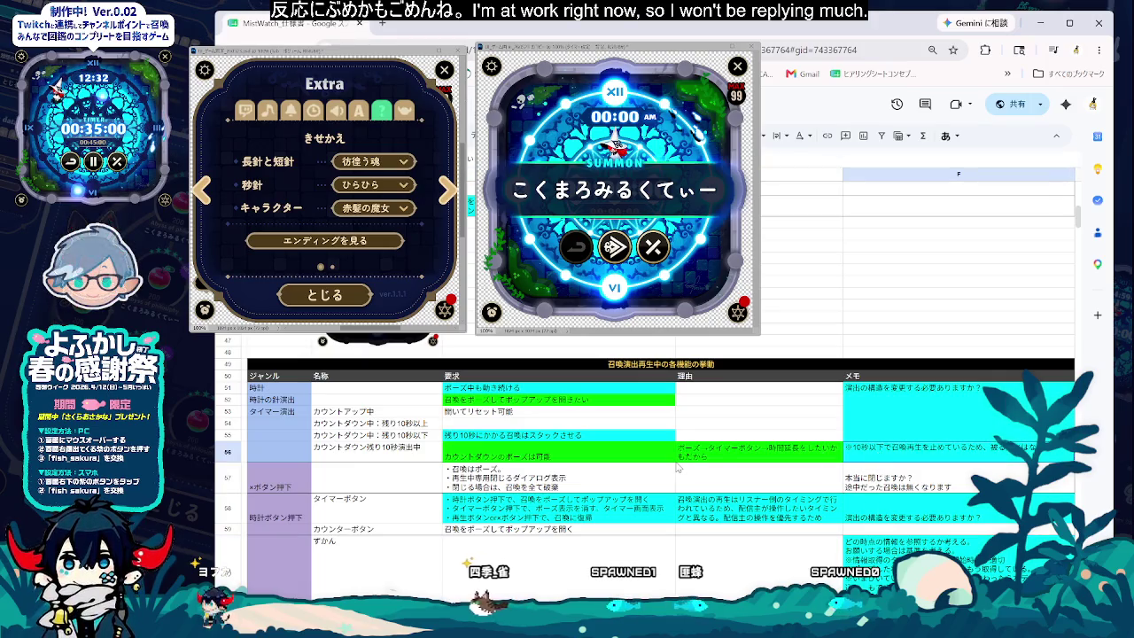
left_click(724, 459)
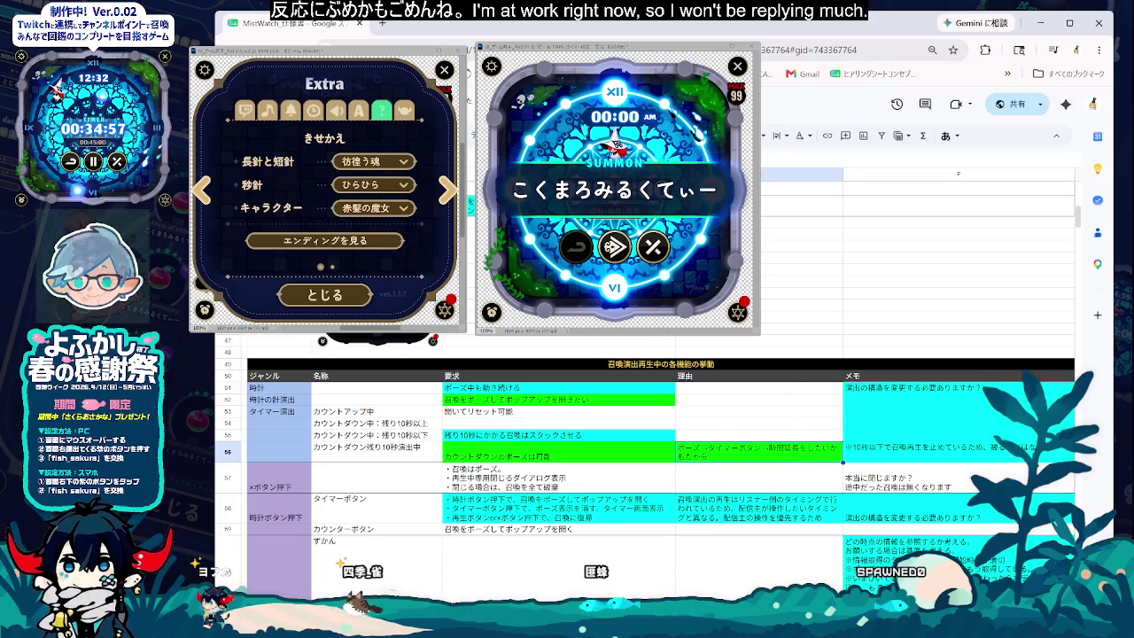
key("ctrl+z")
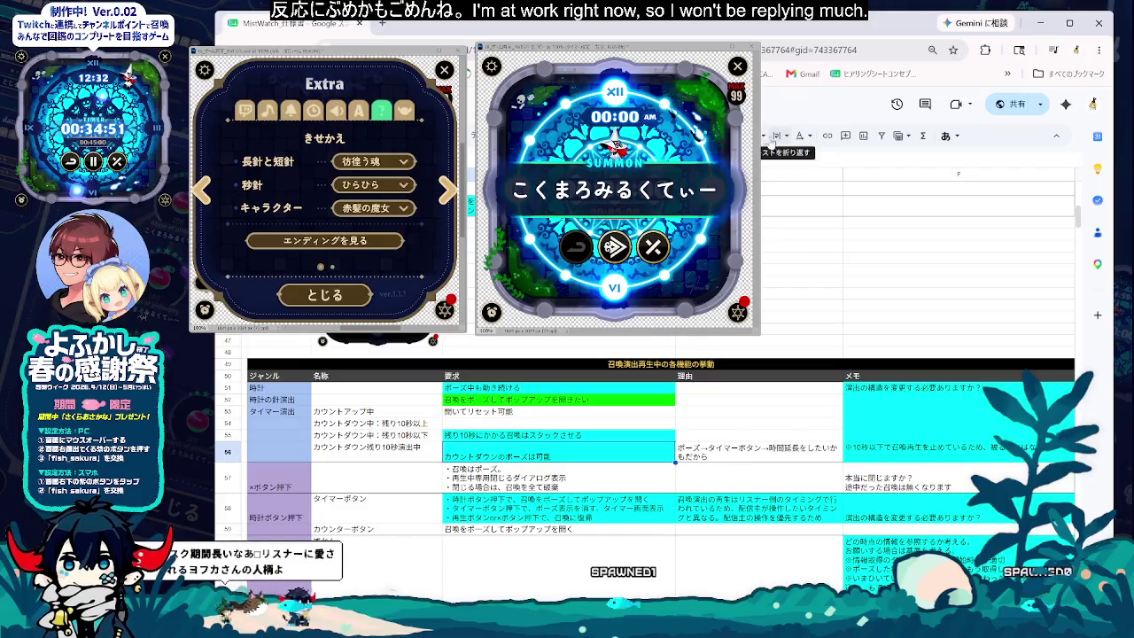
left_click(718, 512)
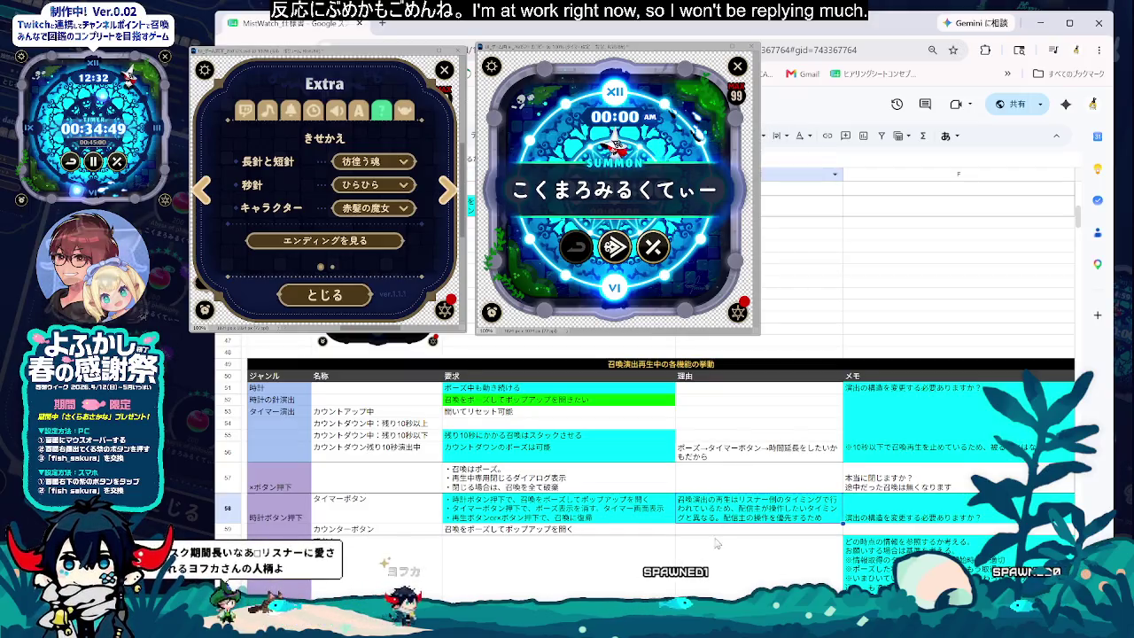
left_click(559, 580)
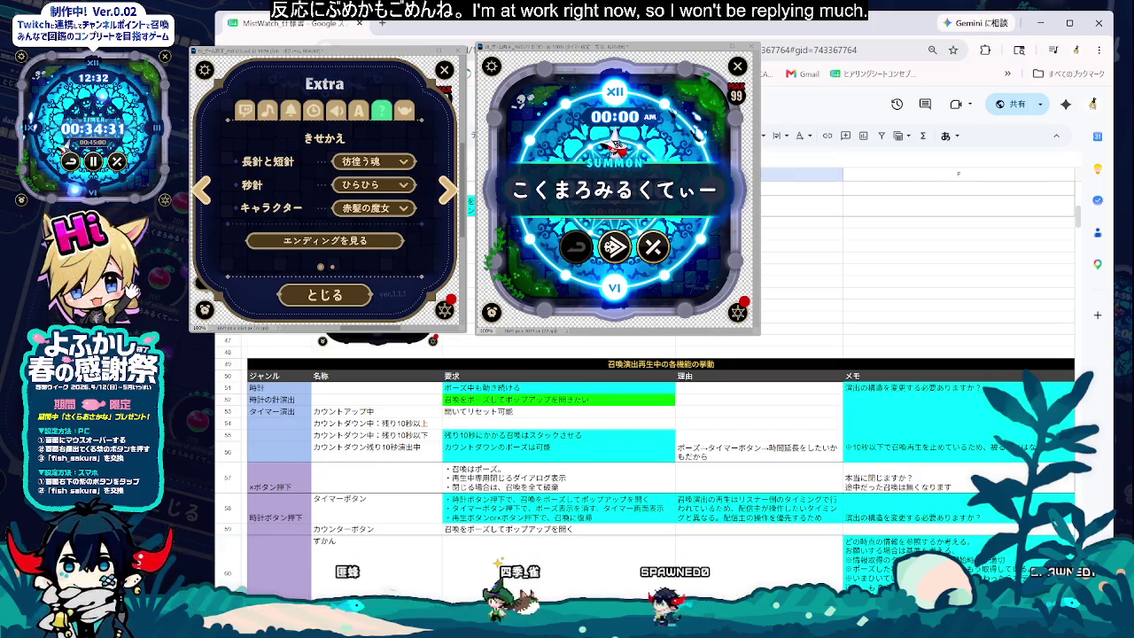
- Paste '召喚をポーズしてポップアップを開く' into row 60's ずかん requirement cell
left_click(558, 553)
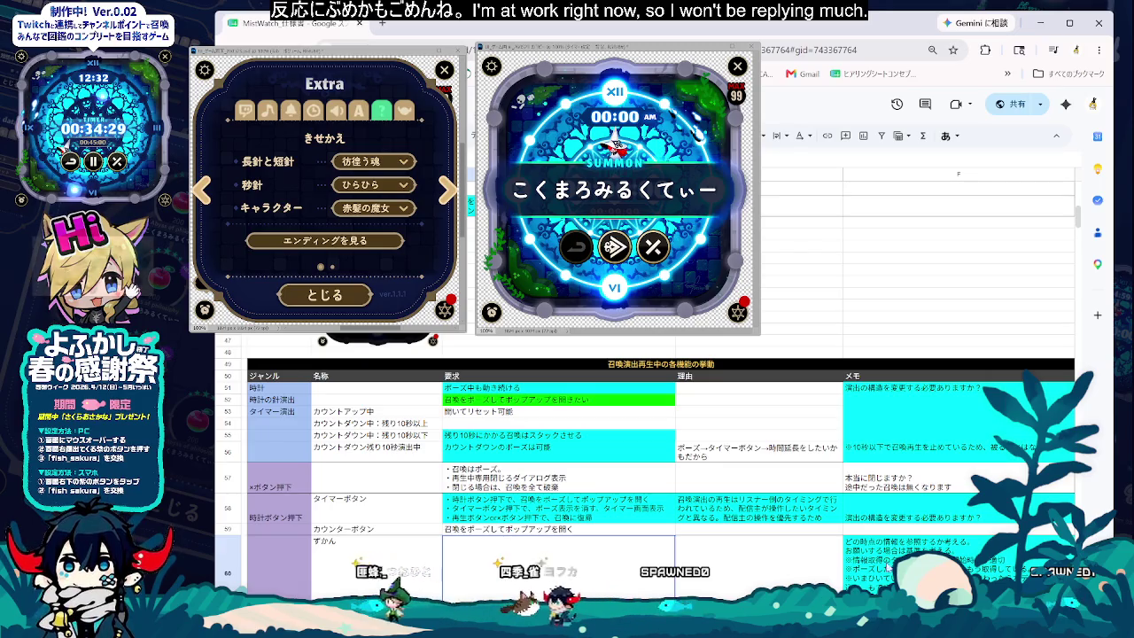
key("Right")
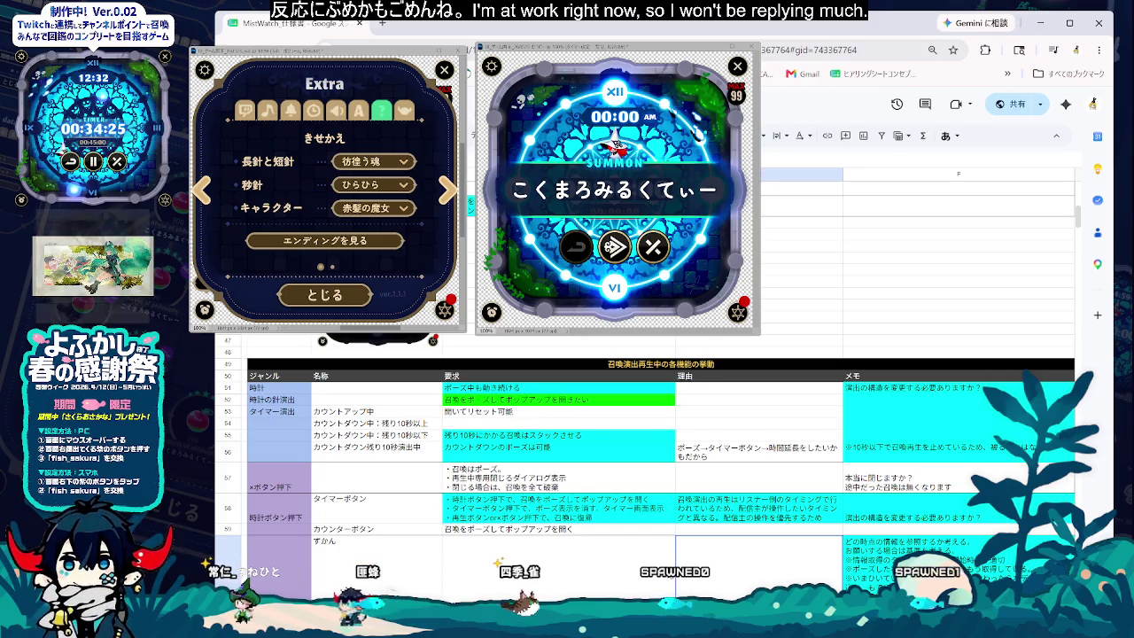
left_click(650, 564)
left_click(771, 569)
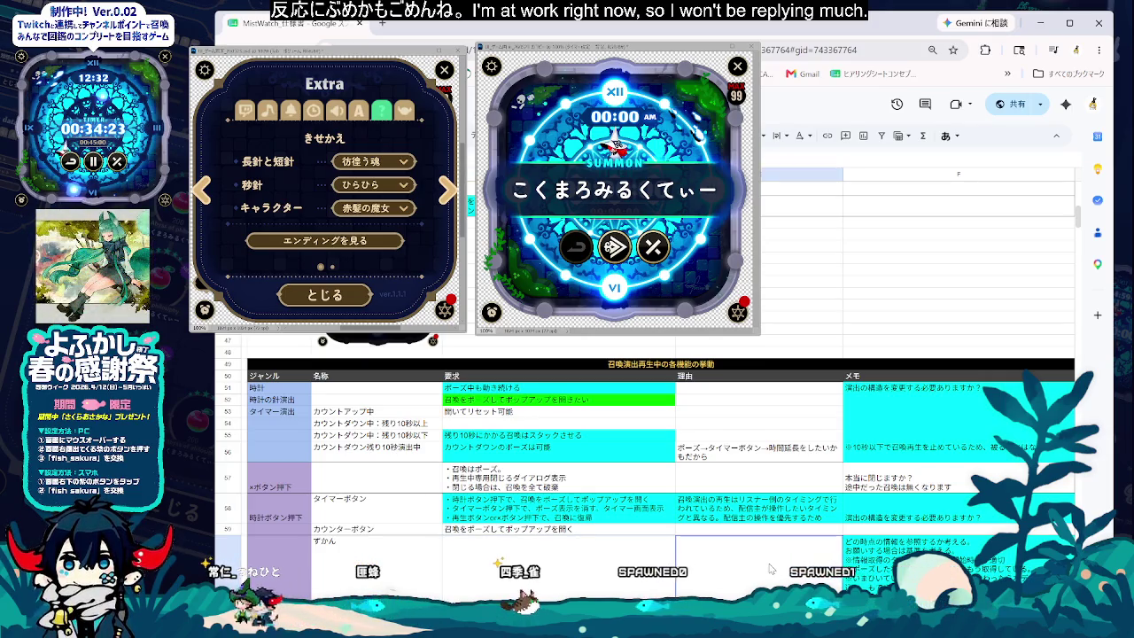
key("Left")
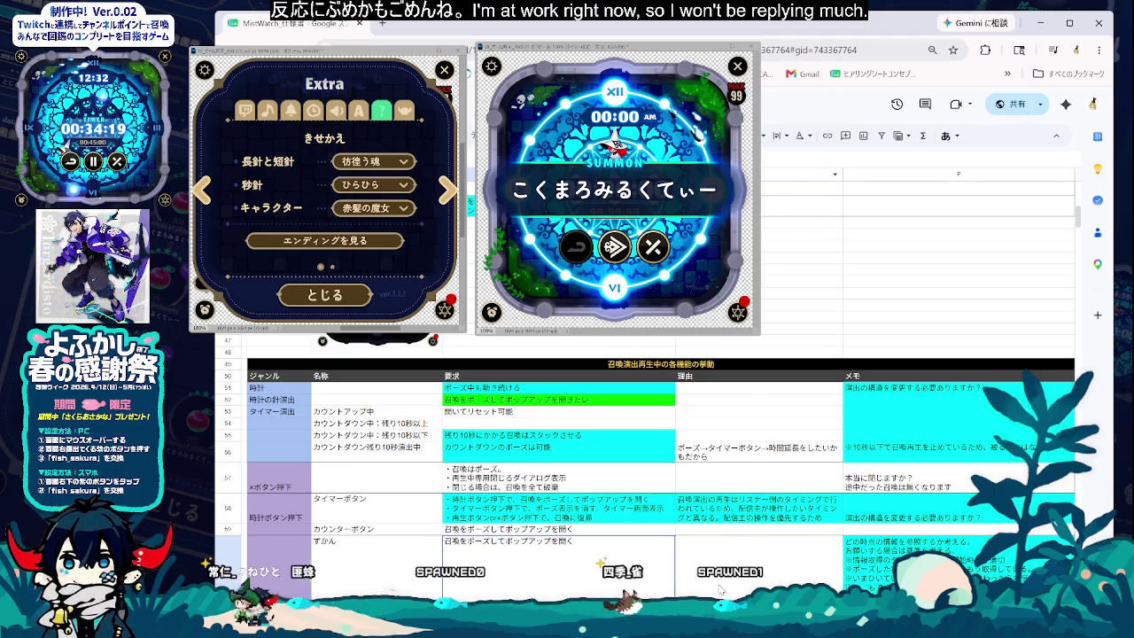
key("ctrl+v")
key("Tab")
left_click(625, 549)
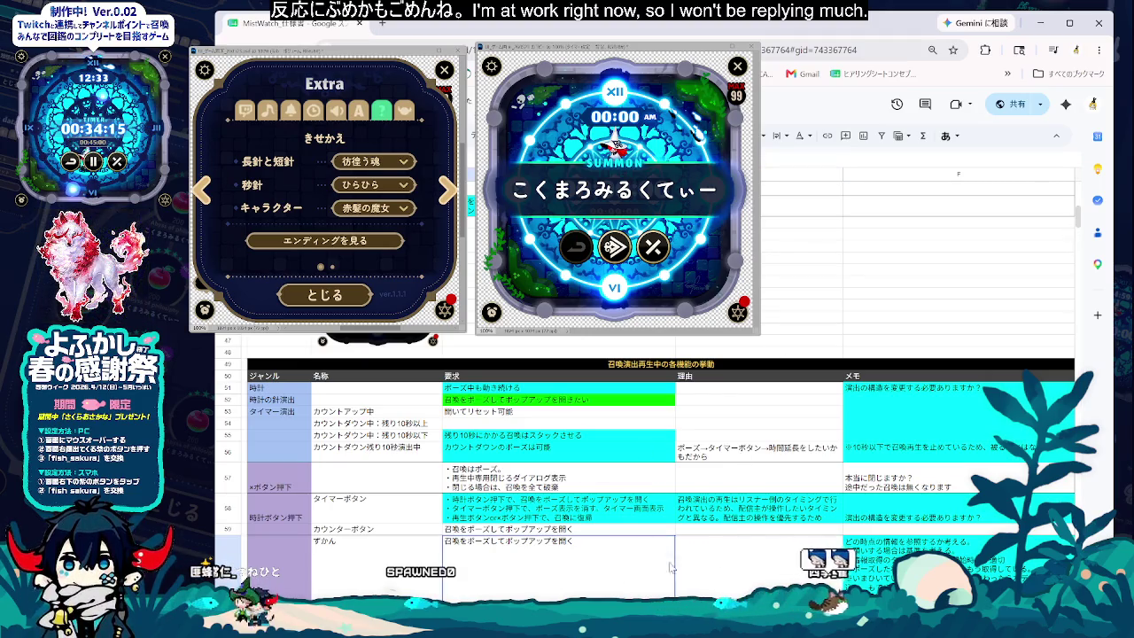
- Select the row 60 reason cell and scroll through the lower part of the table
left_click(709, 592)
scroll(709, 531, "down", 2)
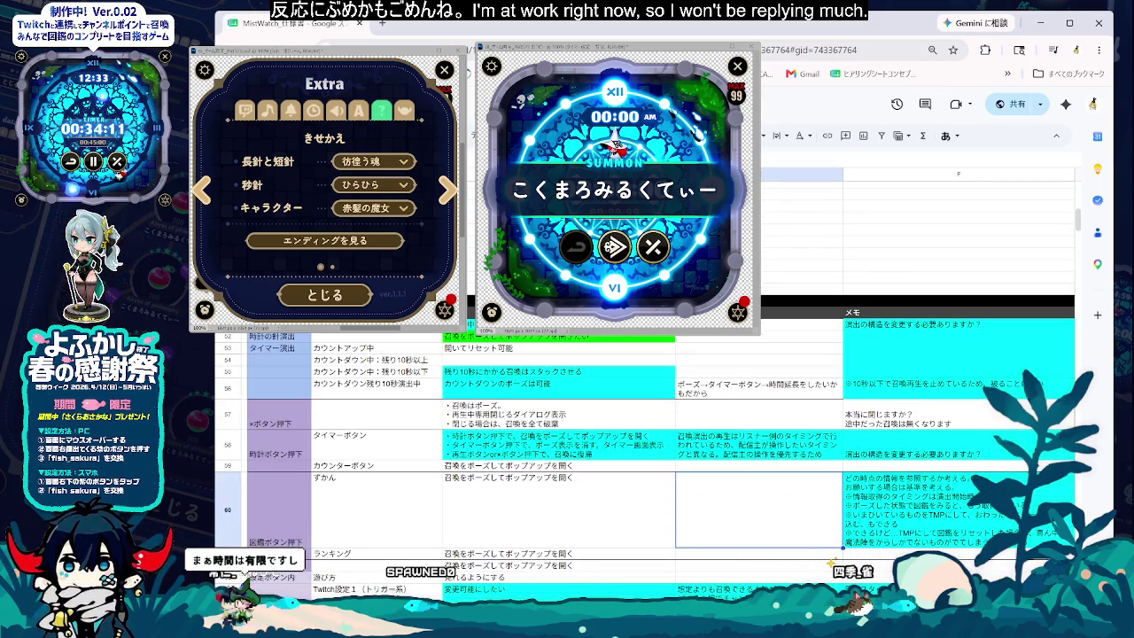
scroll(709, 532, "down", 2)
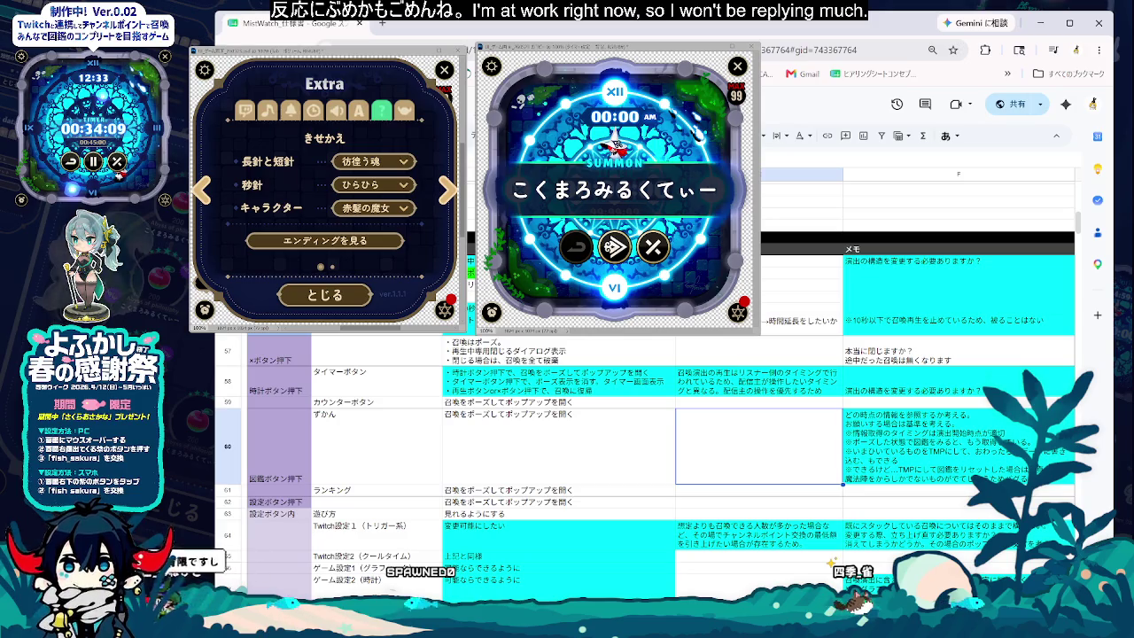
scroll(709, 532, "down", 2)
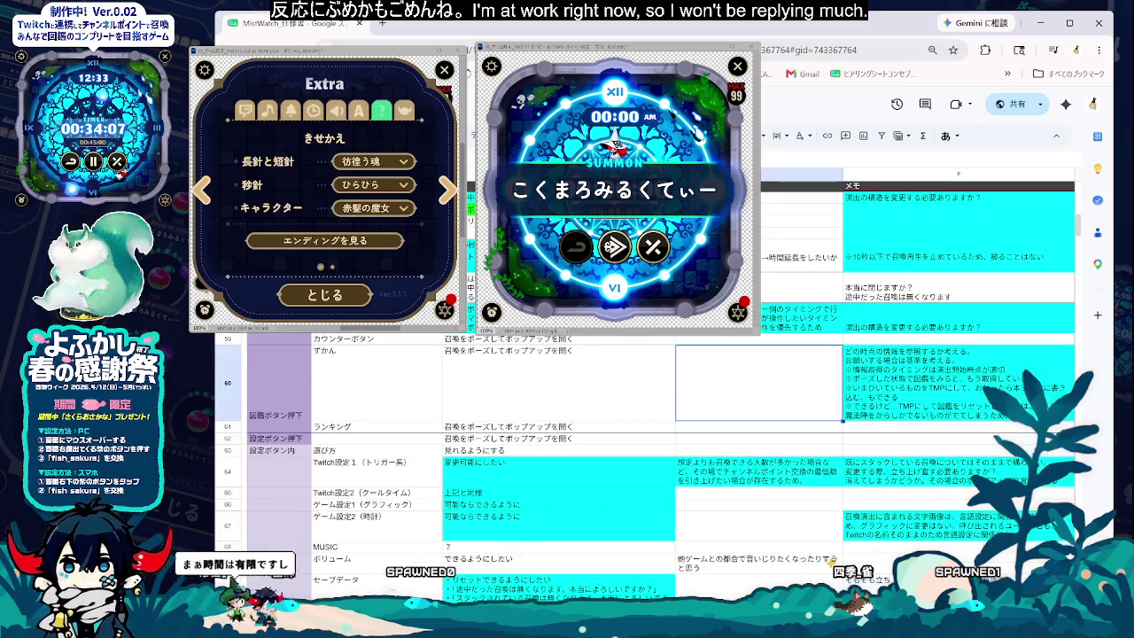
scroll(647, 443, "down", 2)
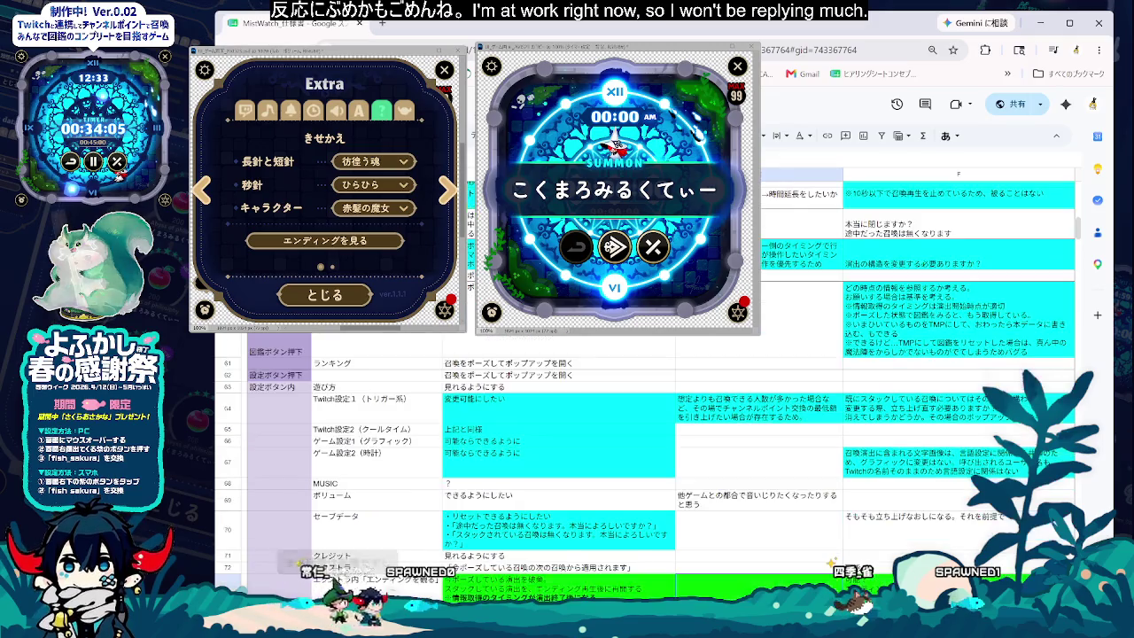
scroll(647, 443, "down", 2)
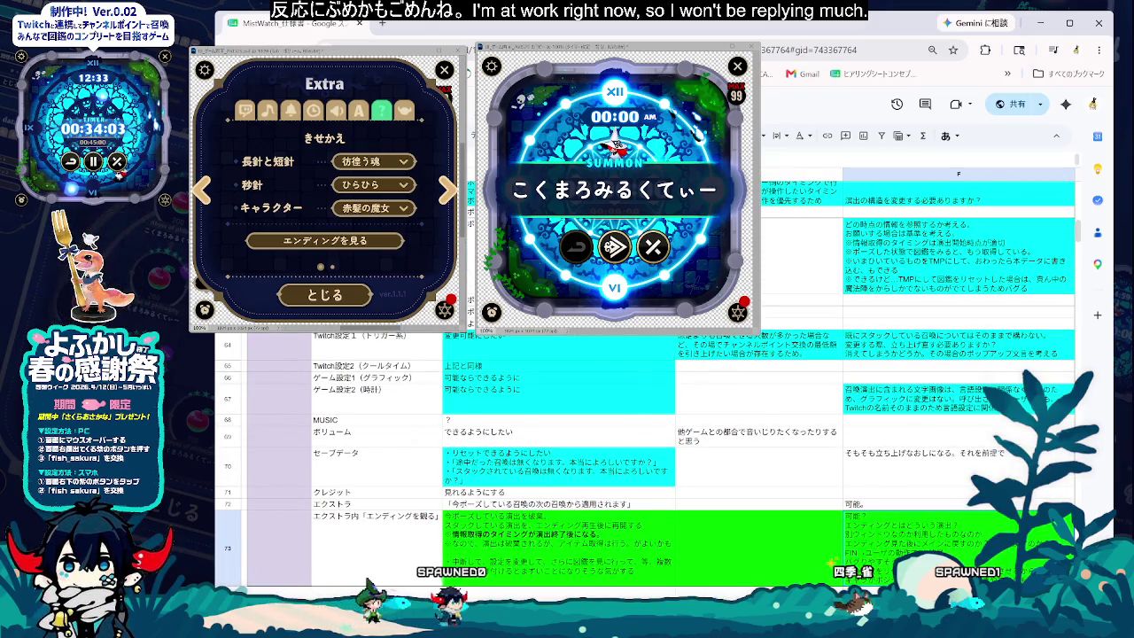
scroll(647, 443, "up", 3)
scroll(647, 443, "up", 3)
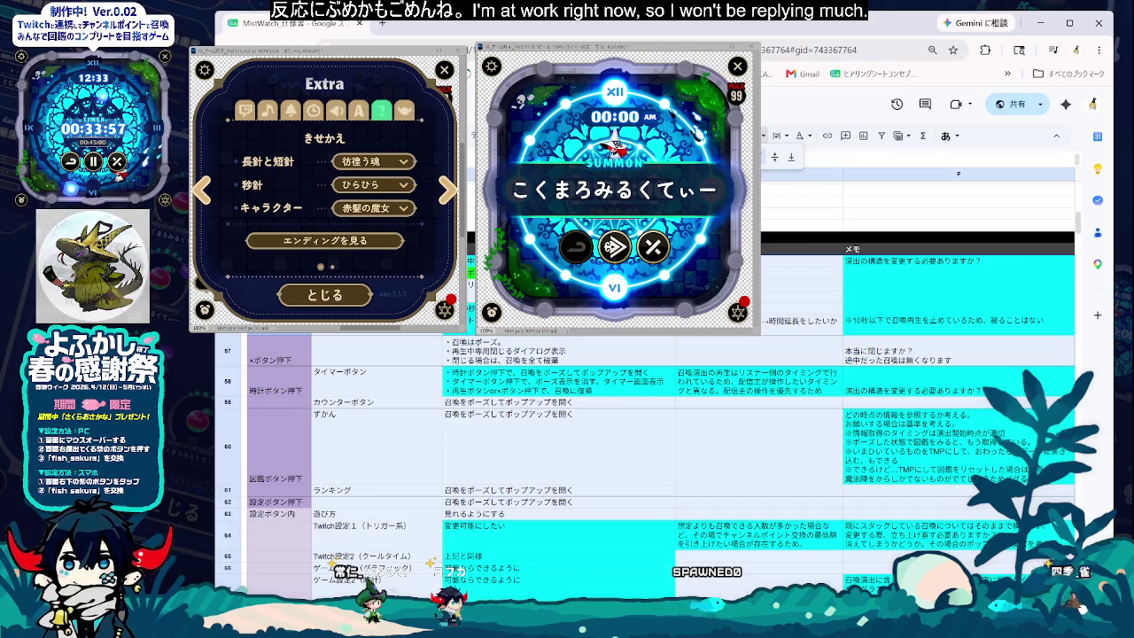
- Select the row 66 game-setting requirement cell and scroll down to the green extras row 73
left_click(802, 188)
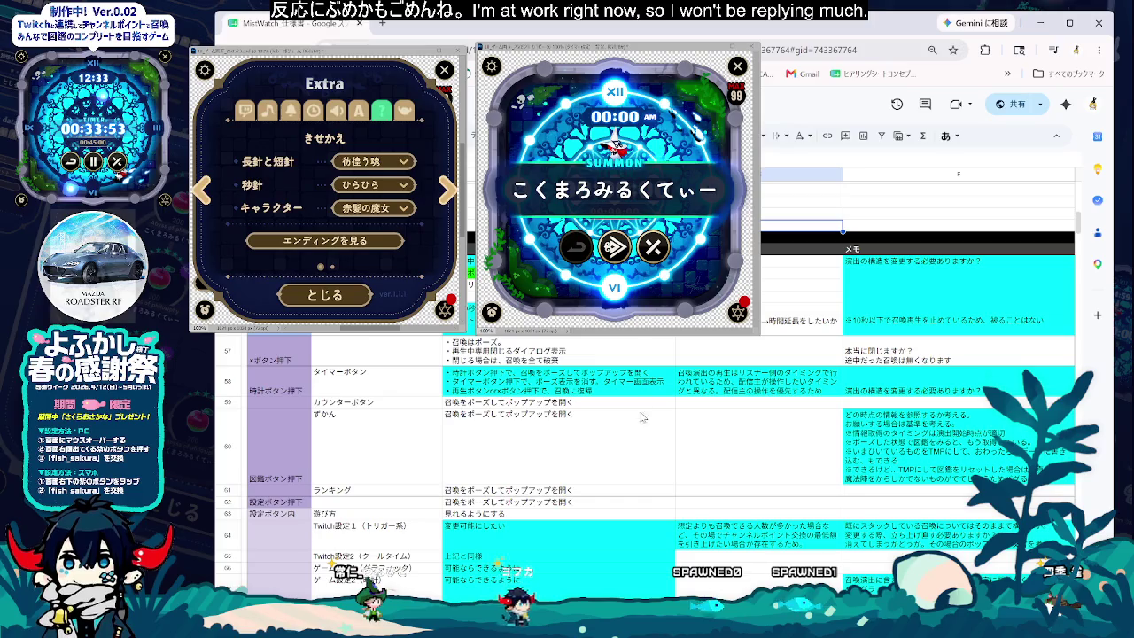
left_click(757, 465)
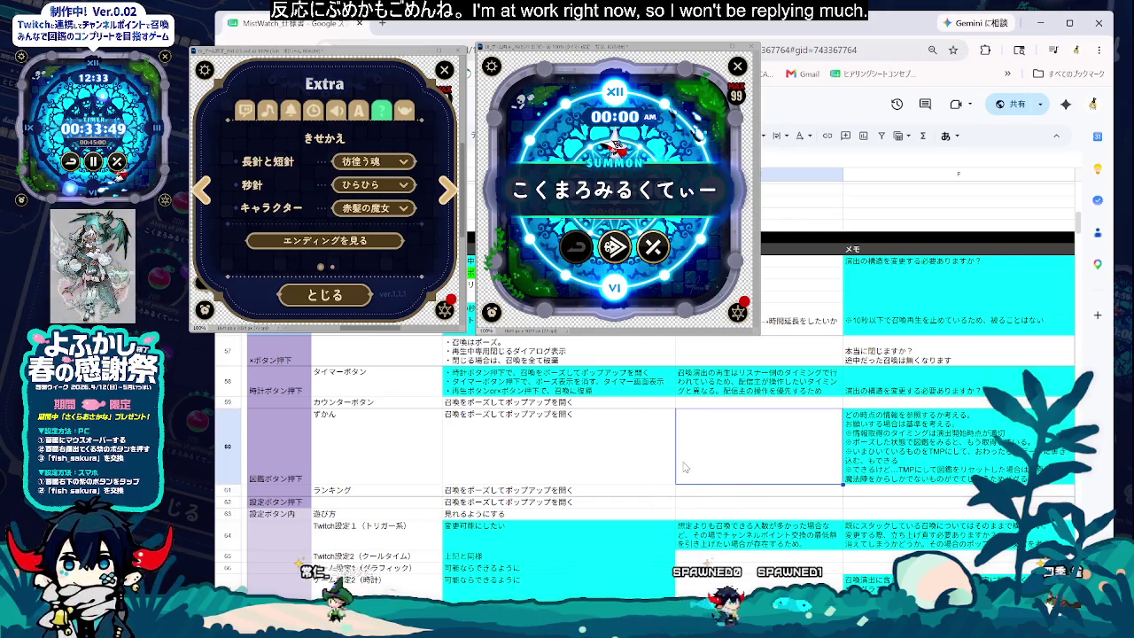
left_click(626, 581)
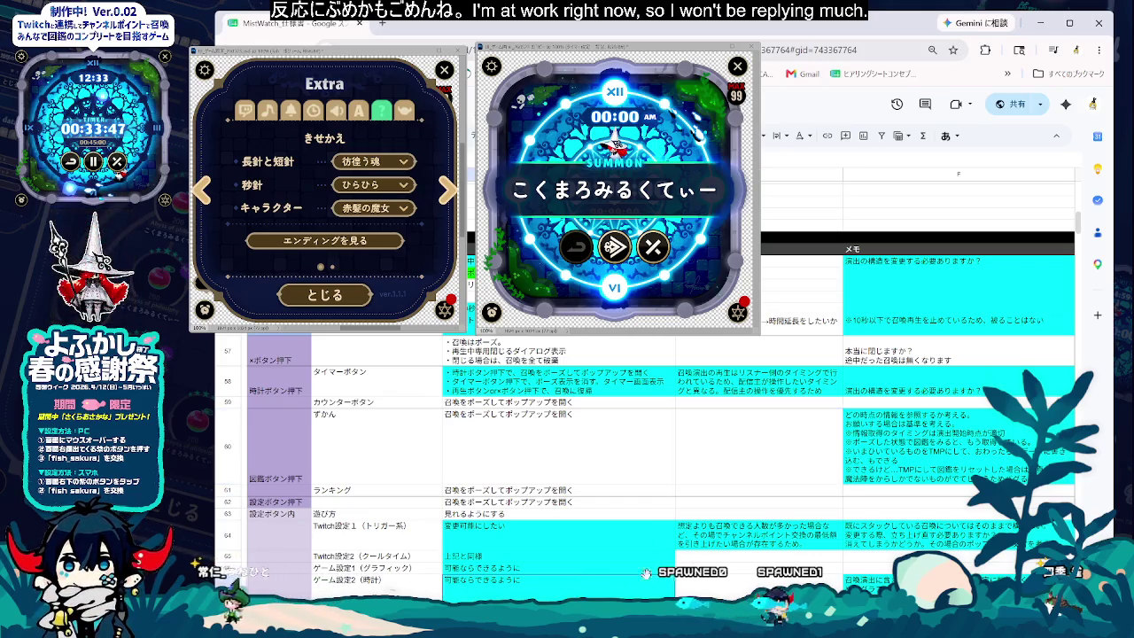
scroll(673, 586, "down", 3)
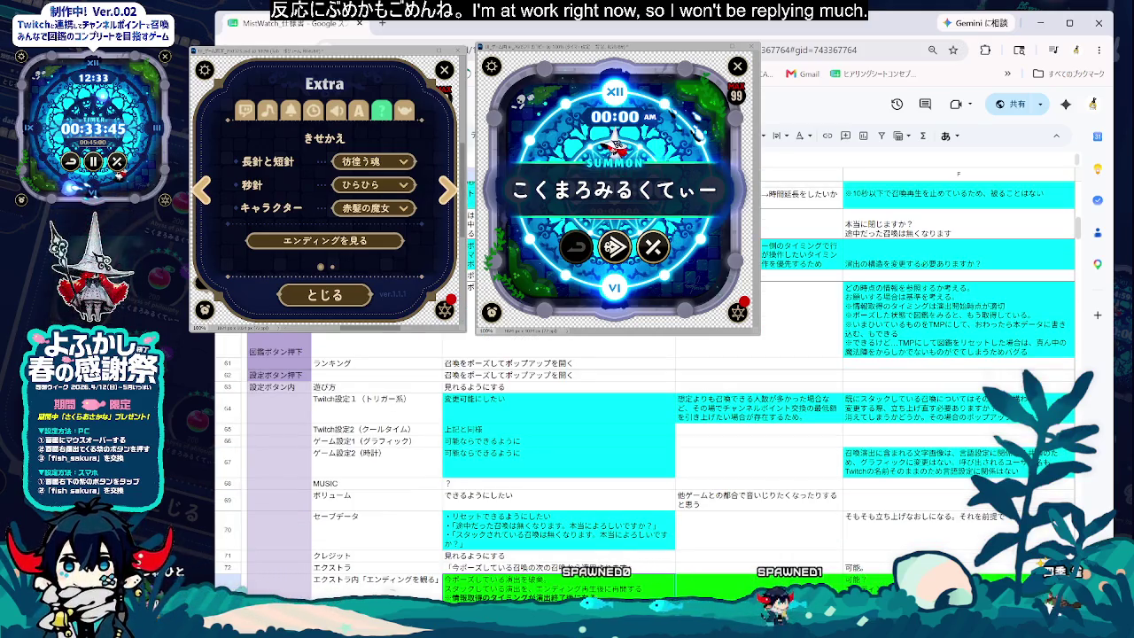
scroll(647, 443, "down", 2)
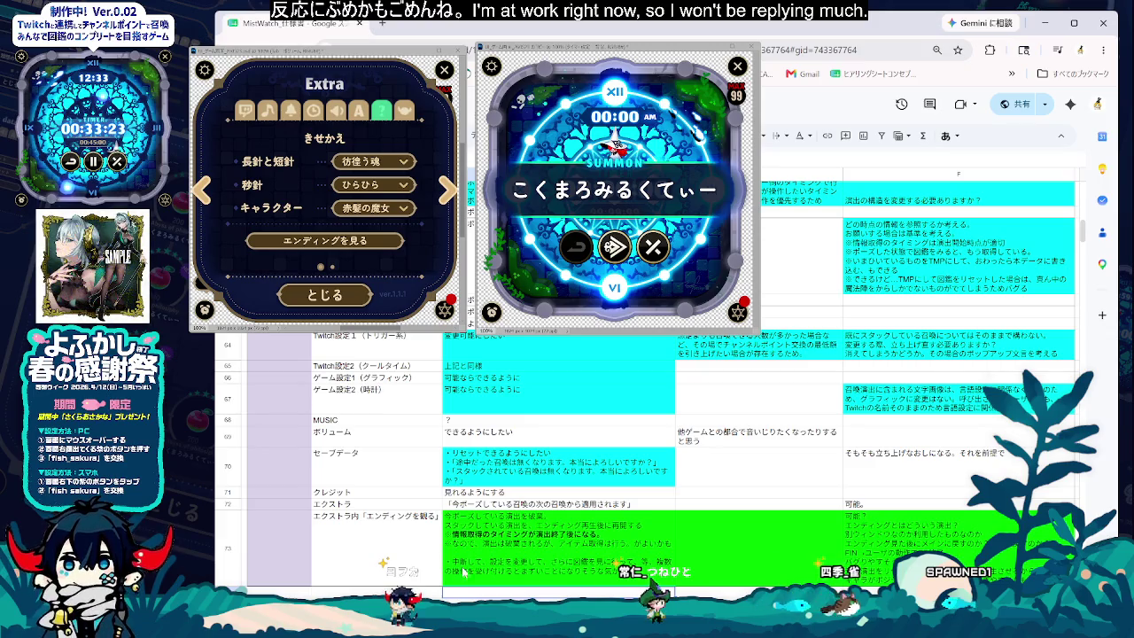
- Move from the green row 73 requirement back up to the row 53 reset requirement
left_click(486, 552)
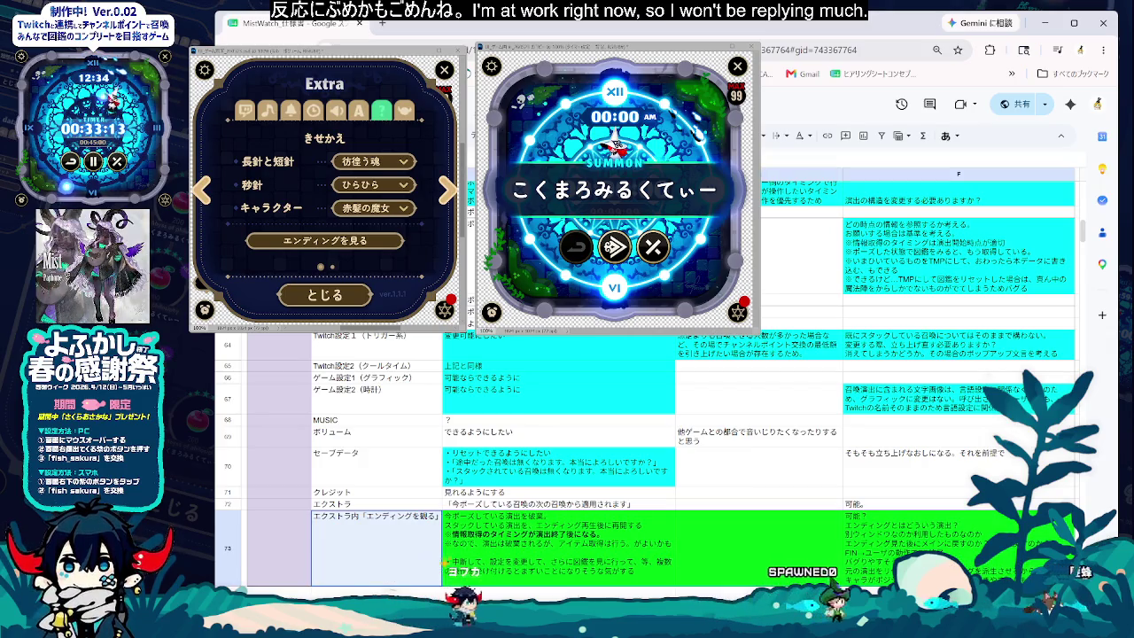
scroll(496, 561, "up", 3)
scroll(496, 561, "up", 6)
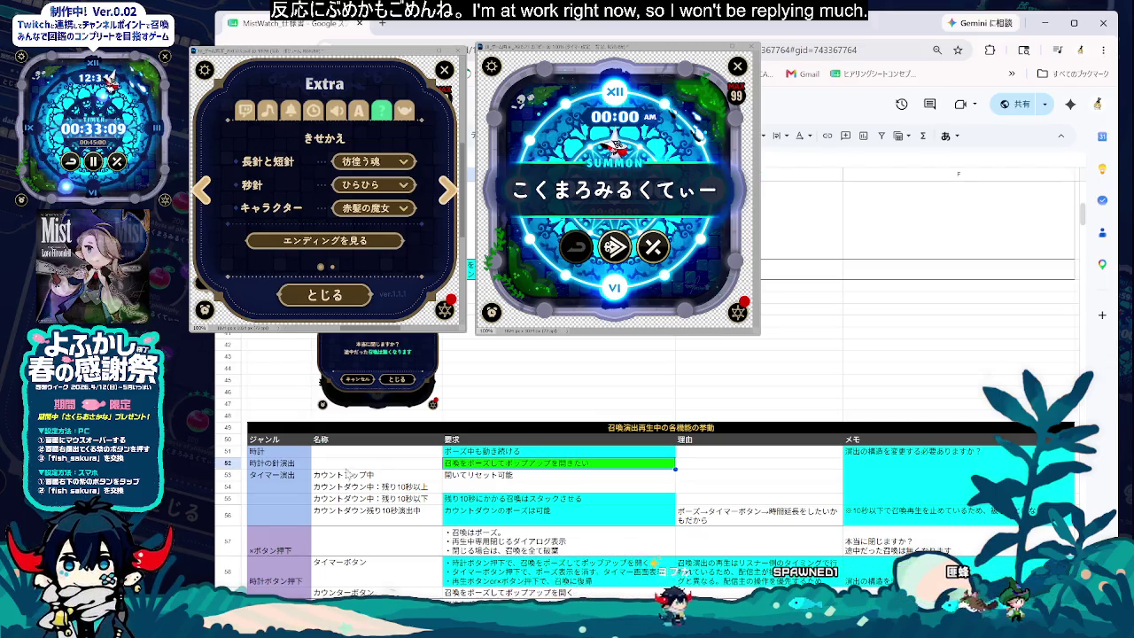
left_click(538, 479)
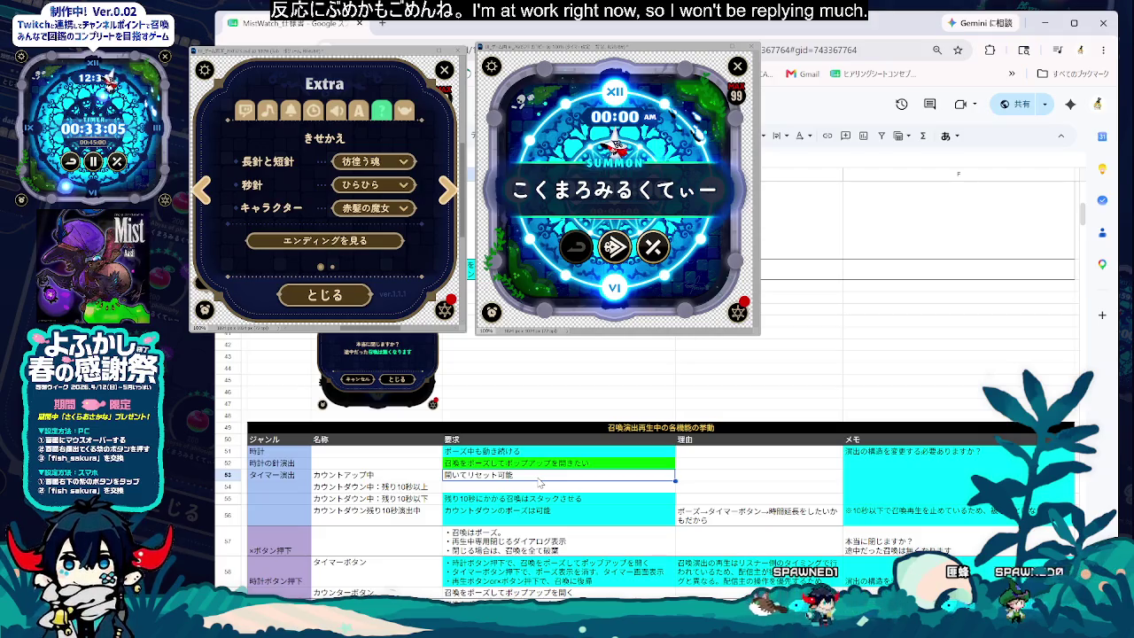
- Delete the effect-structure memo from the merged F51–F55 memo cell
left_click(880, 476)
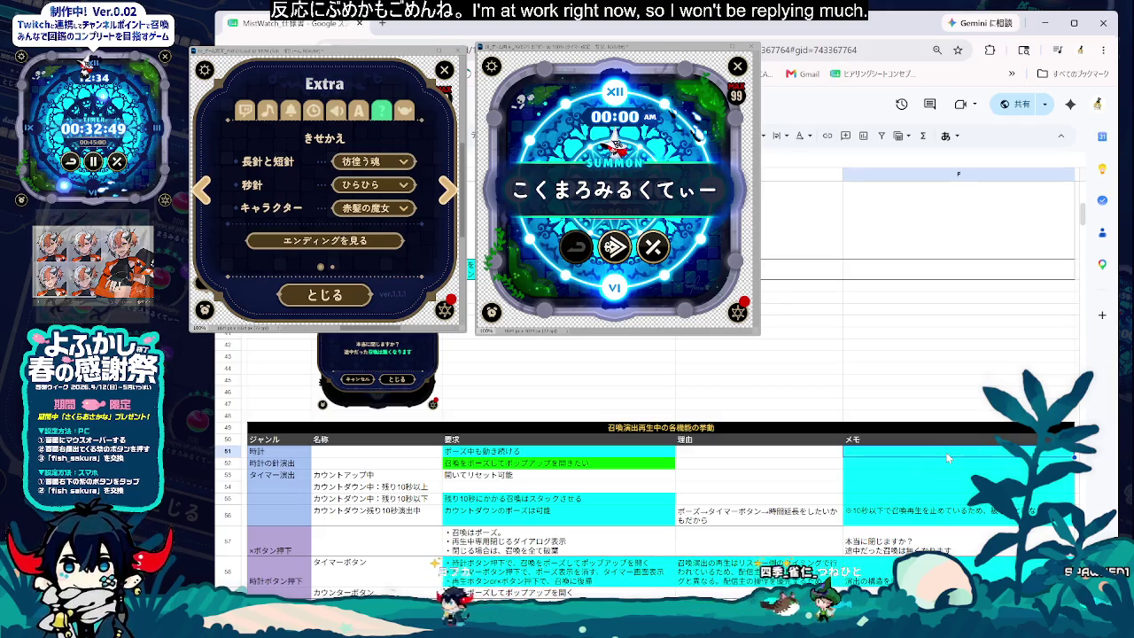
left_click(416, 564)
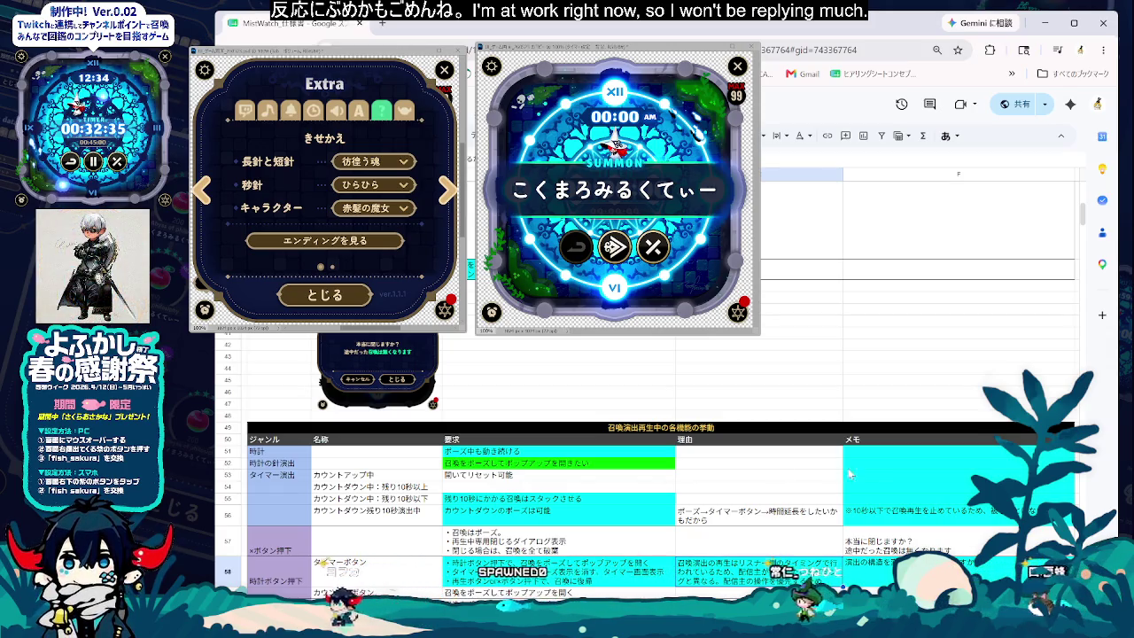
- Write the memo '何のポップアップのことか思い出せない' in F52 beside the pause-popup requirement
left_click(881, 462)
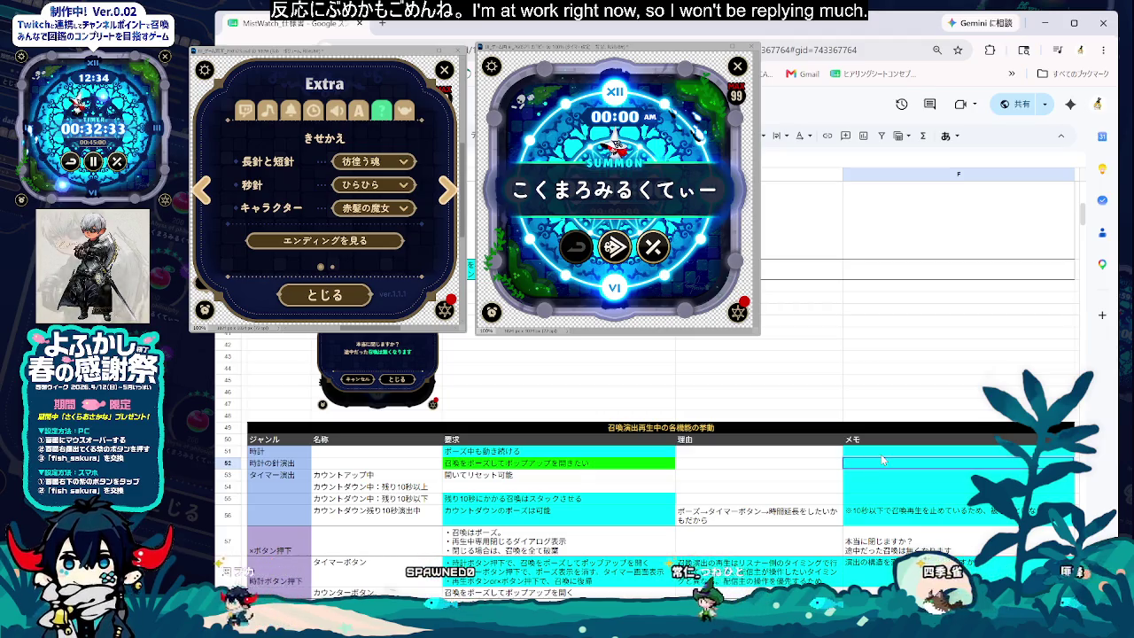
type("なんn")
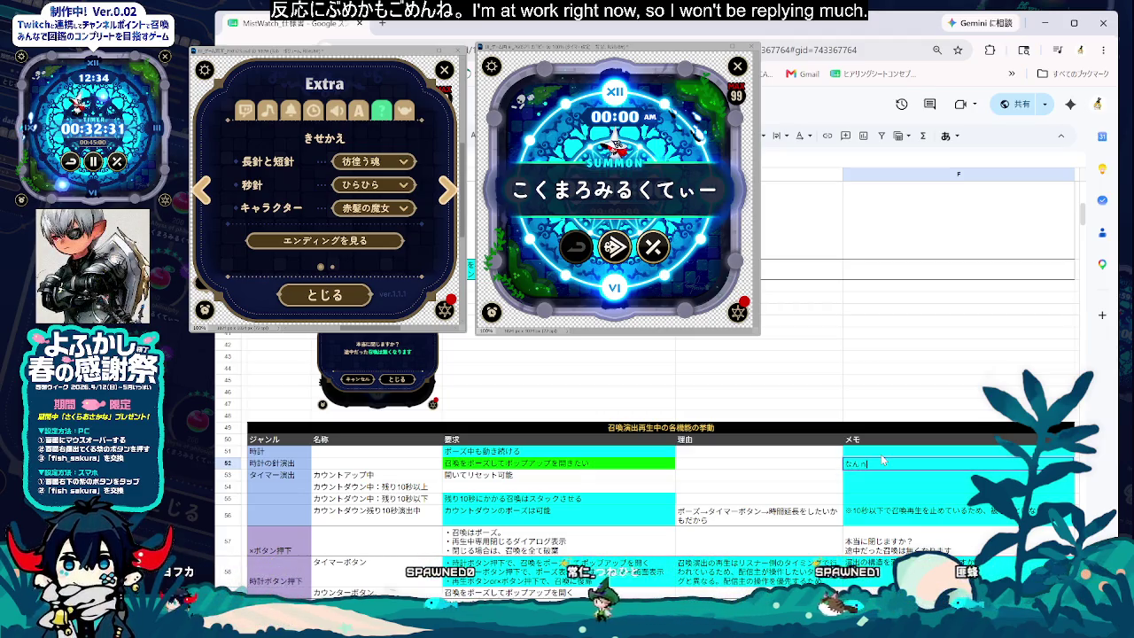
type("何のぱっぷ")
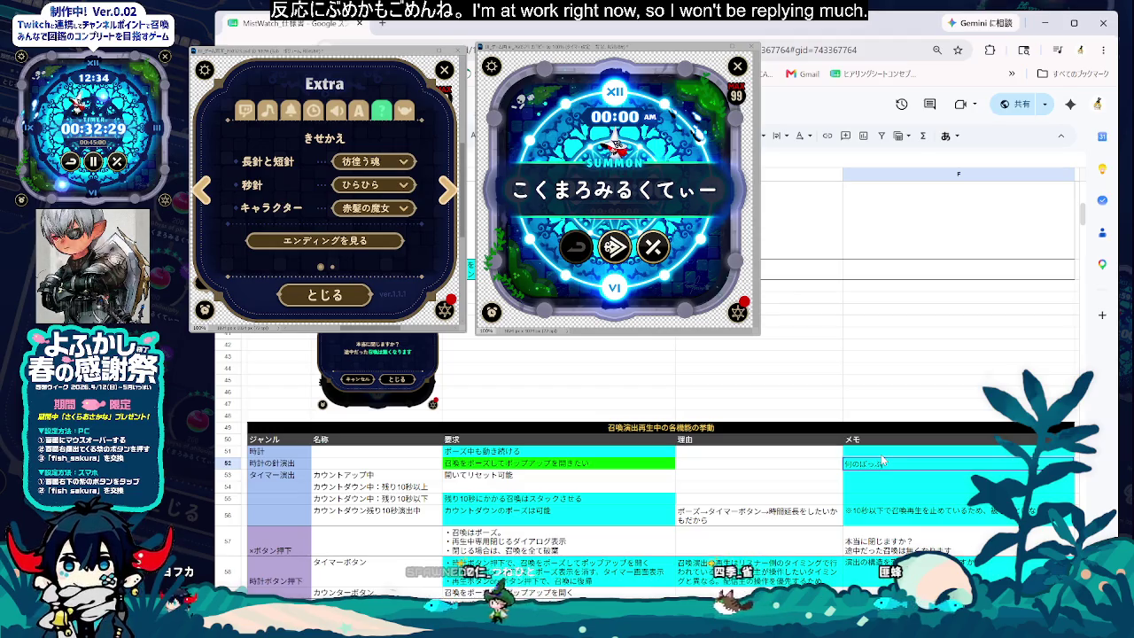
type("あっぷ")
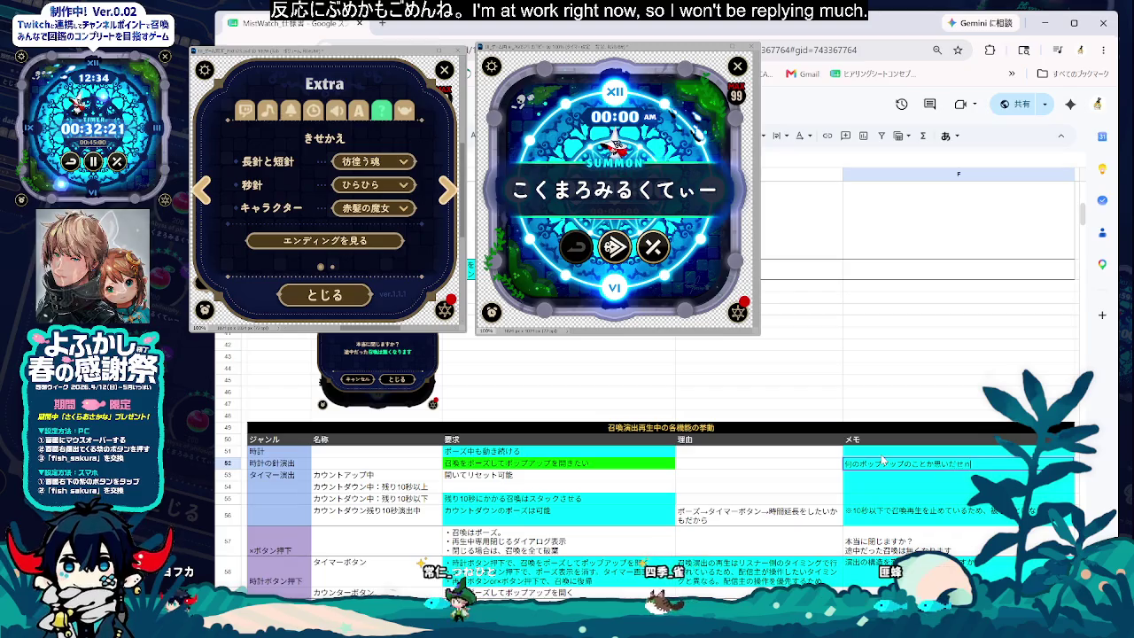
type("ない")
key("Return")
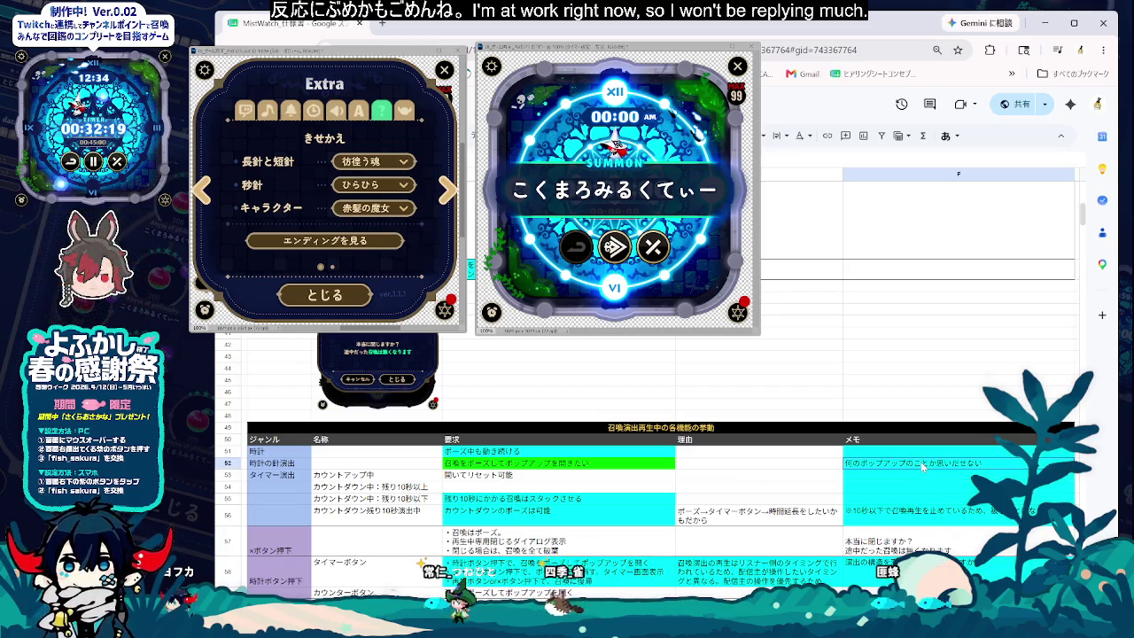
left_click(598, 465)
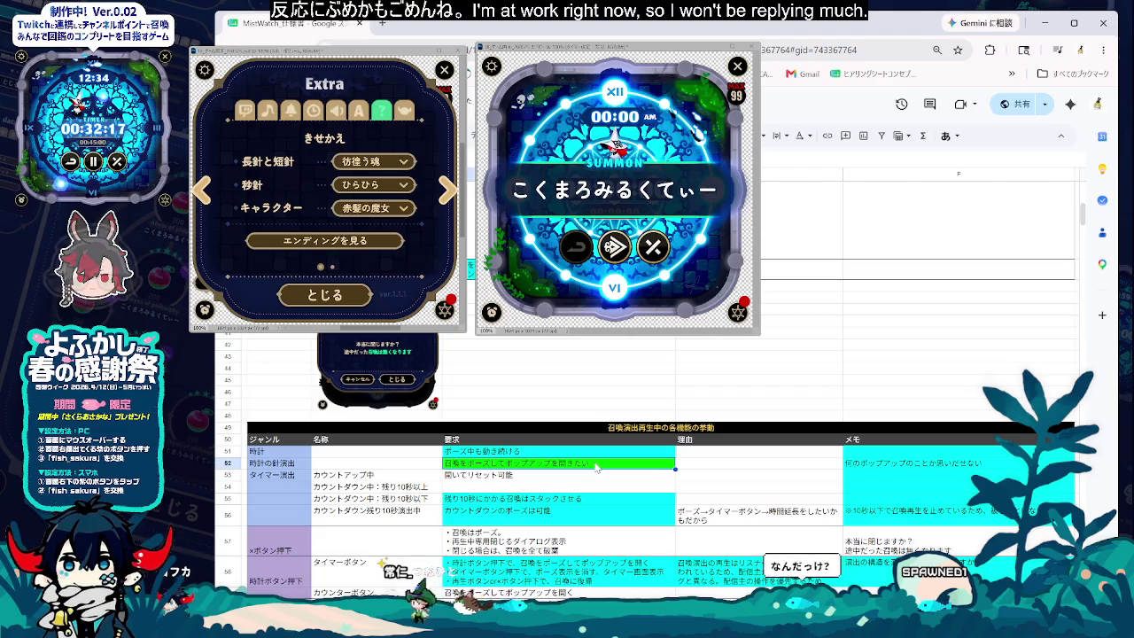
left_click(911, 467)
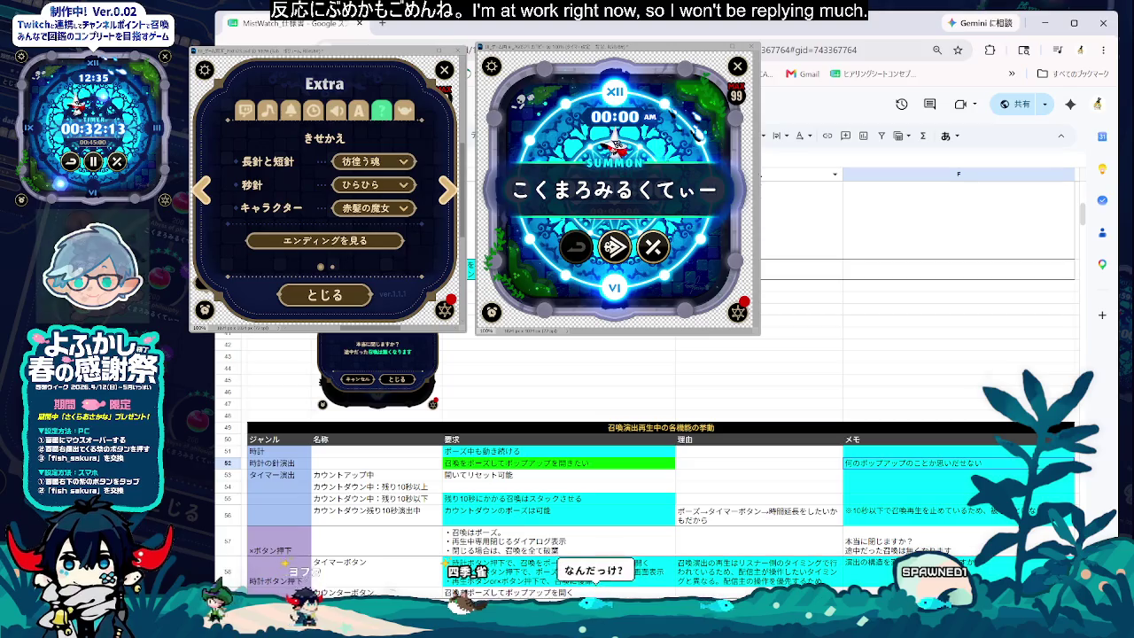
key("Down")
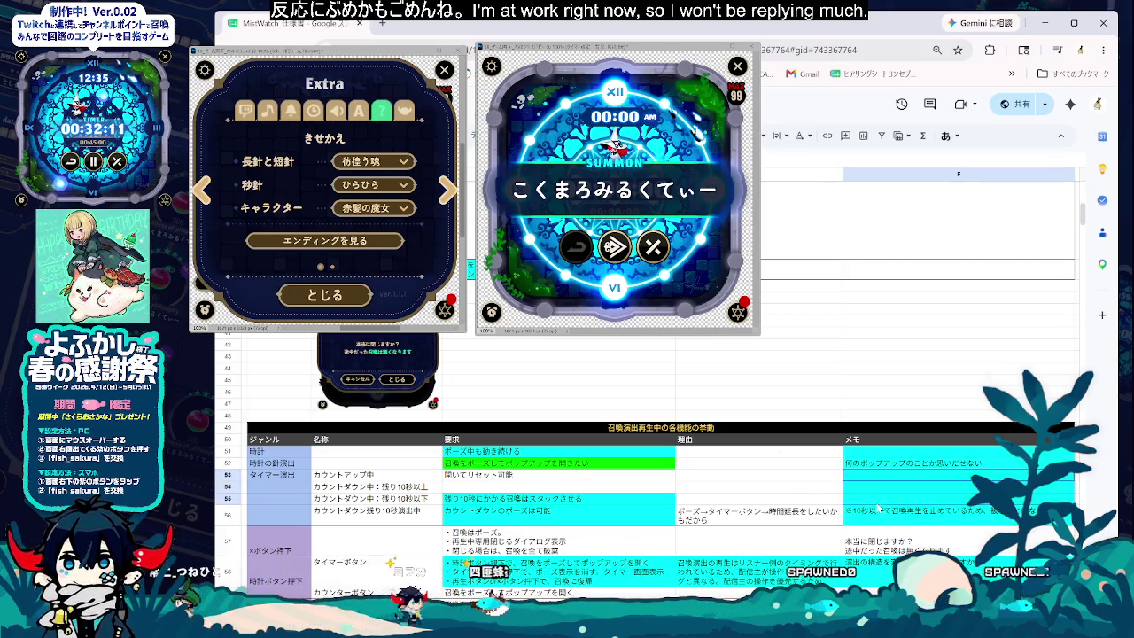
- Reset the cyan background of the merged F53:F55 memo cell to no fill
left_click(666, 136)
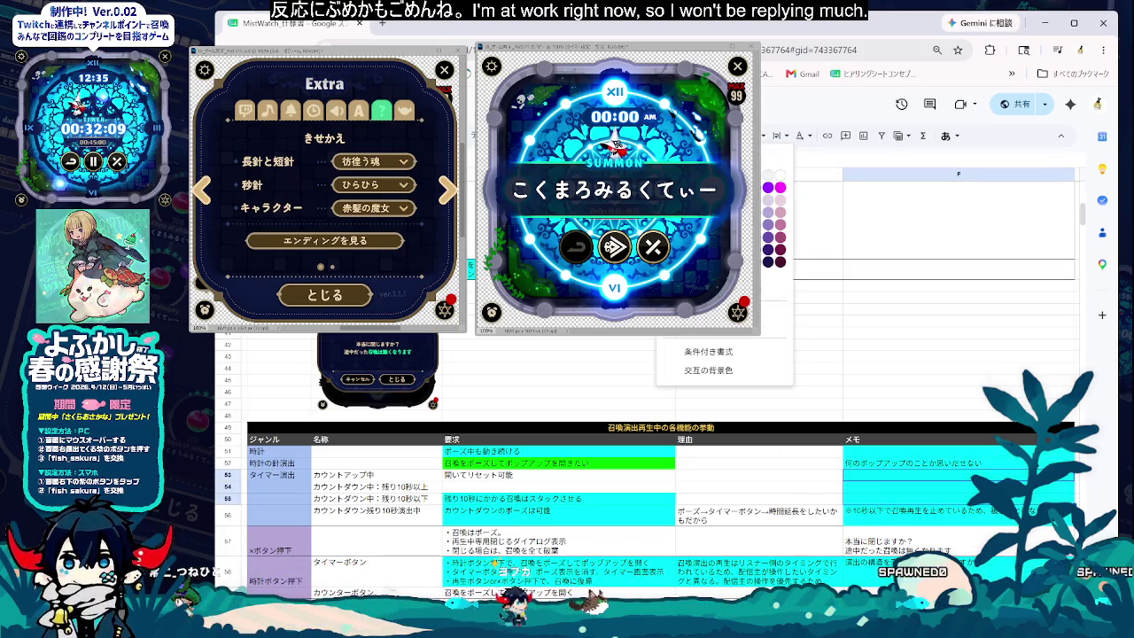
key("ctrl+z")
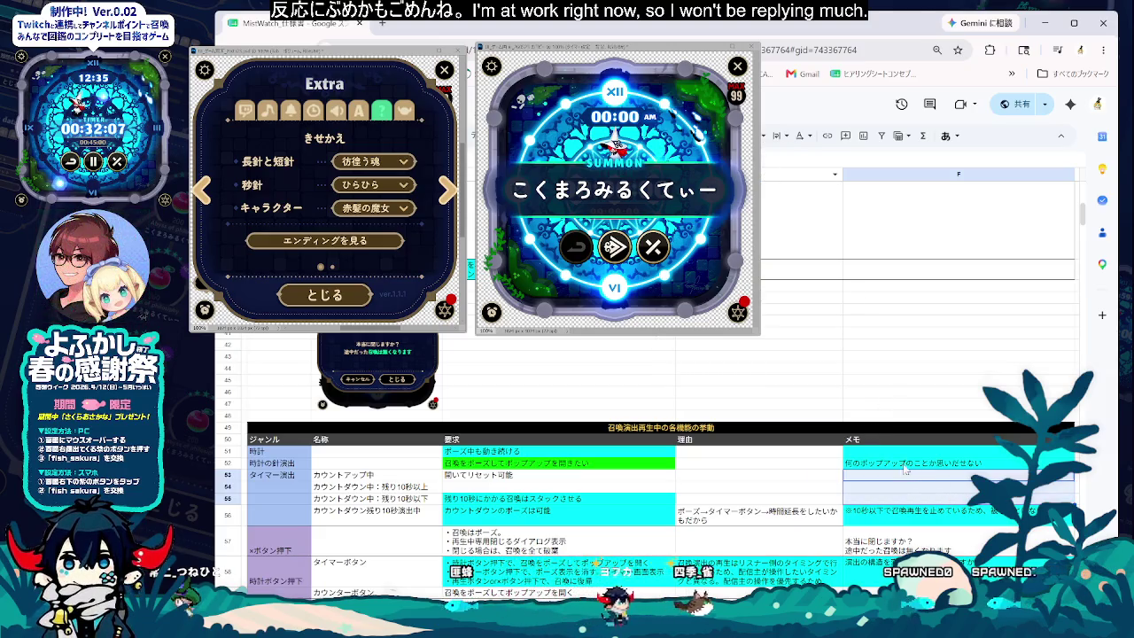
left_click(897, 453)
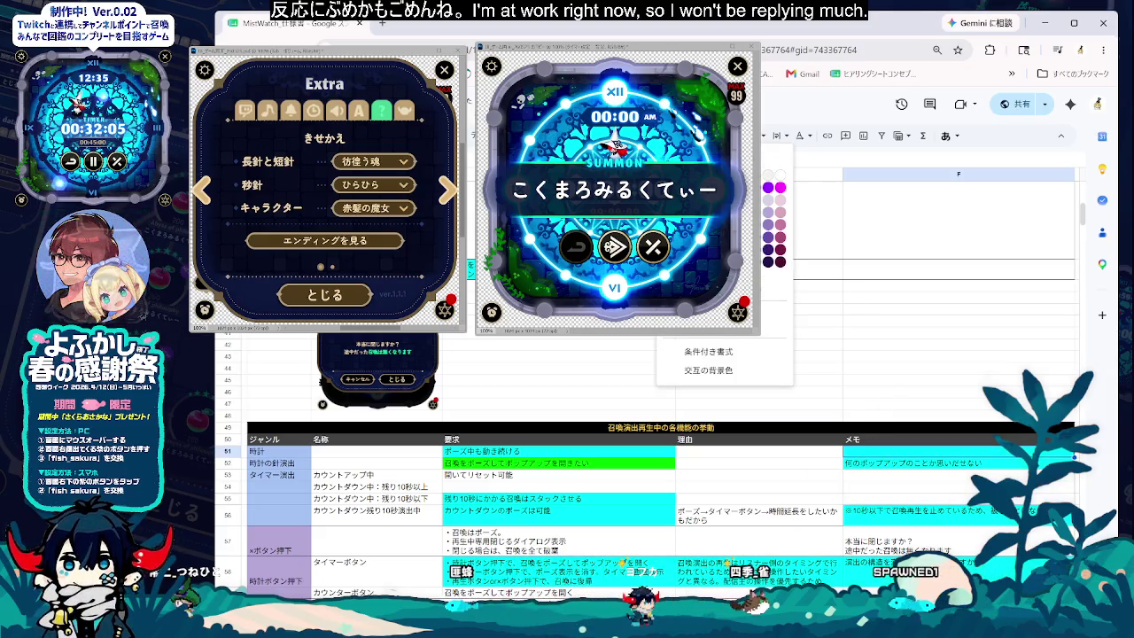
left_click(897, 493)
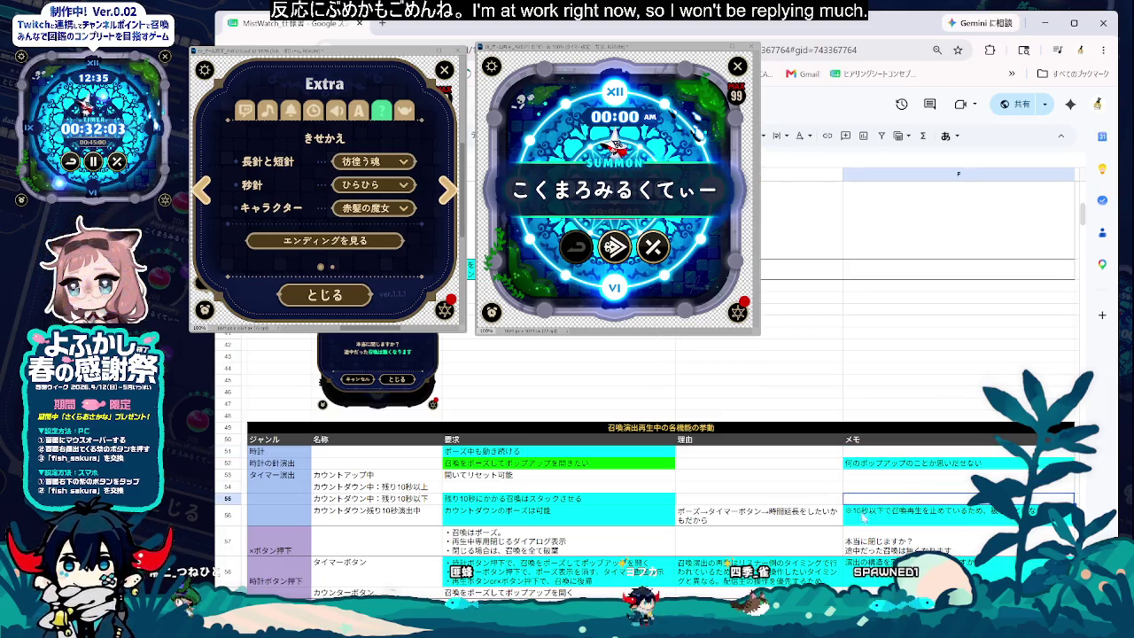
left_click(797, 541)
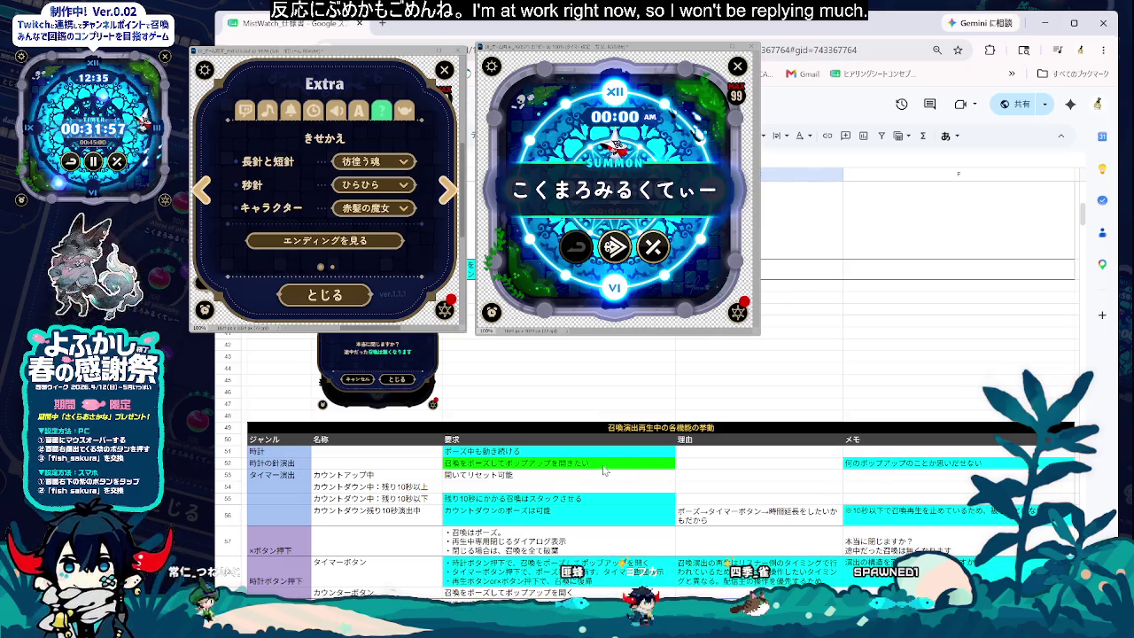
left_click(912, 462)
scroll(695, 514, "down", 1)
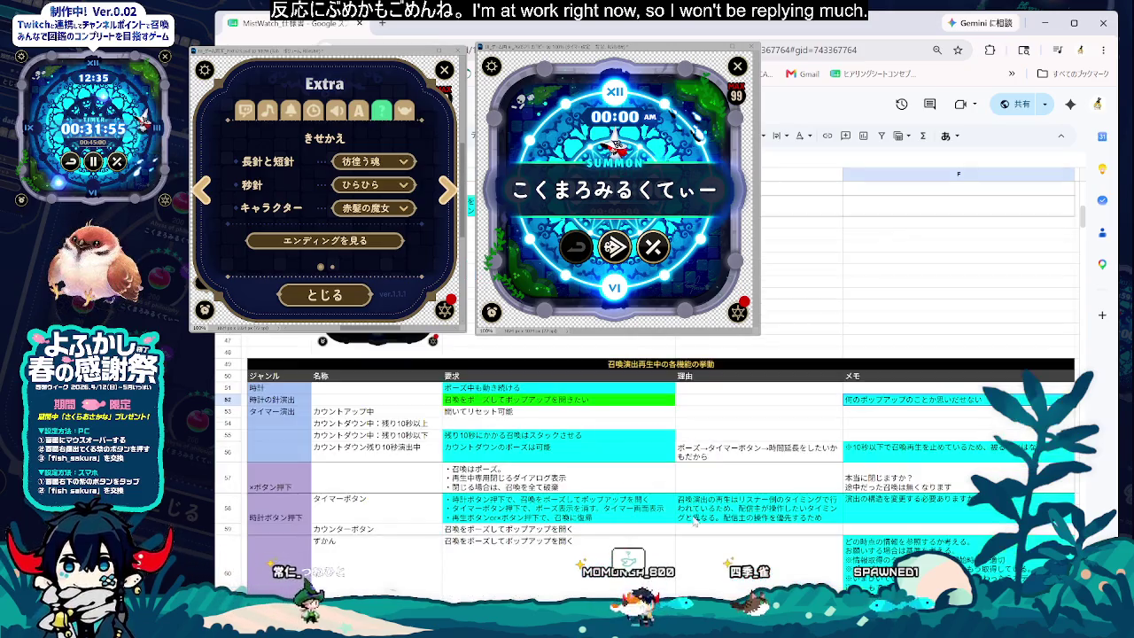
scroll(646, 461, "down", 1)
scroll(647, 460, "down", 1)
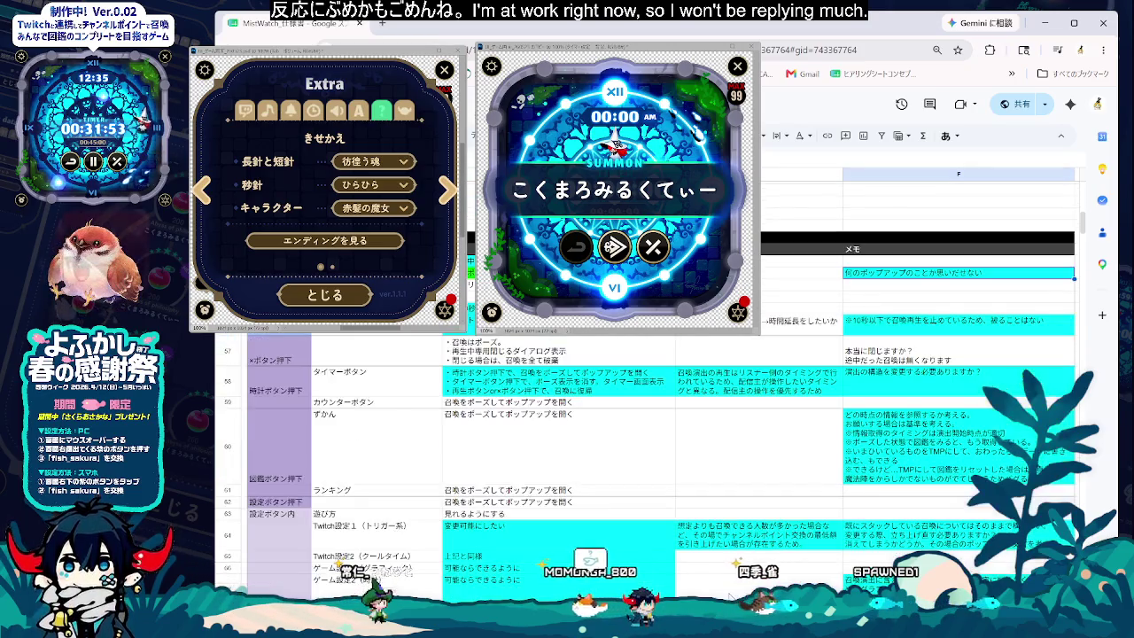
scroll(647, 461, "down", 1)
scroll(646, 461, "down", 2)
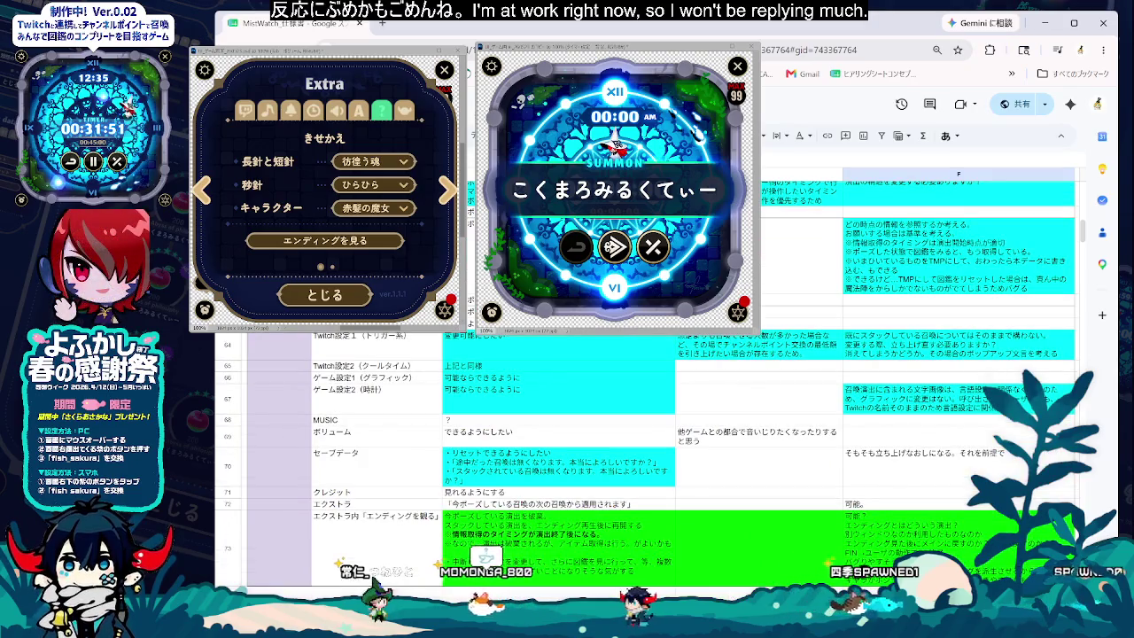
left_click(376, 545)
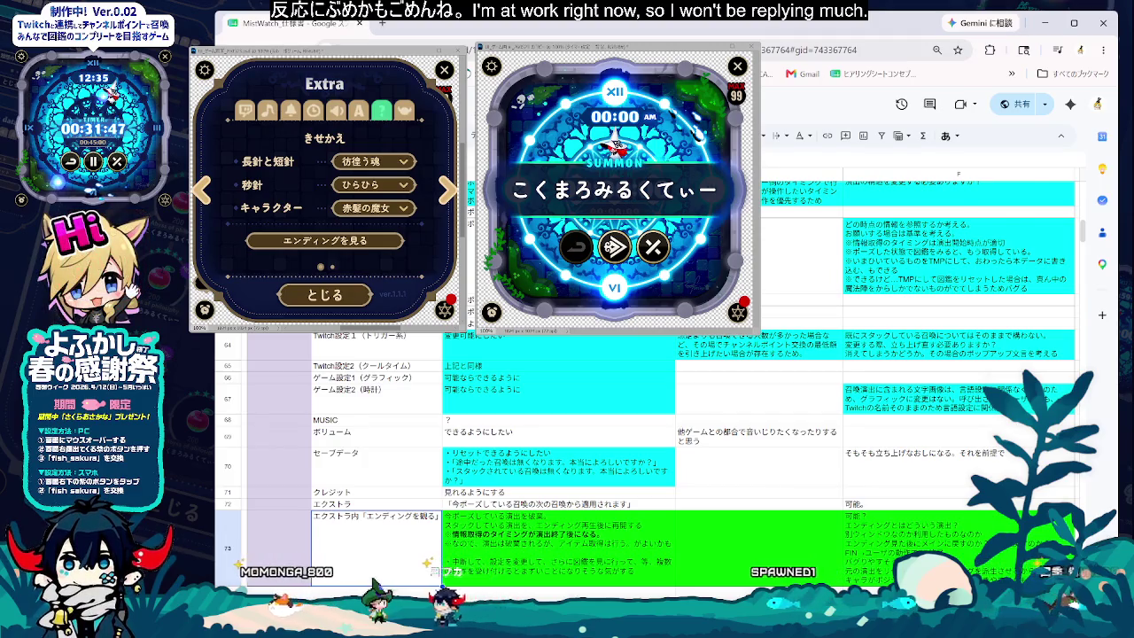
scroll(647, 461, "up", 3)
scroll(647, 461, "up", 3)
scroll(647, 460, "up", 3)
scroll(462, 580, "up", 3)
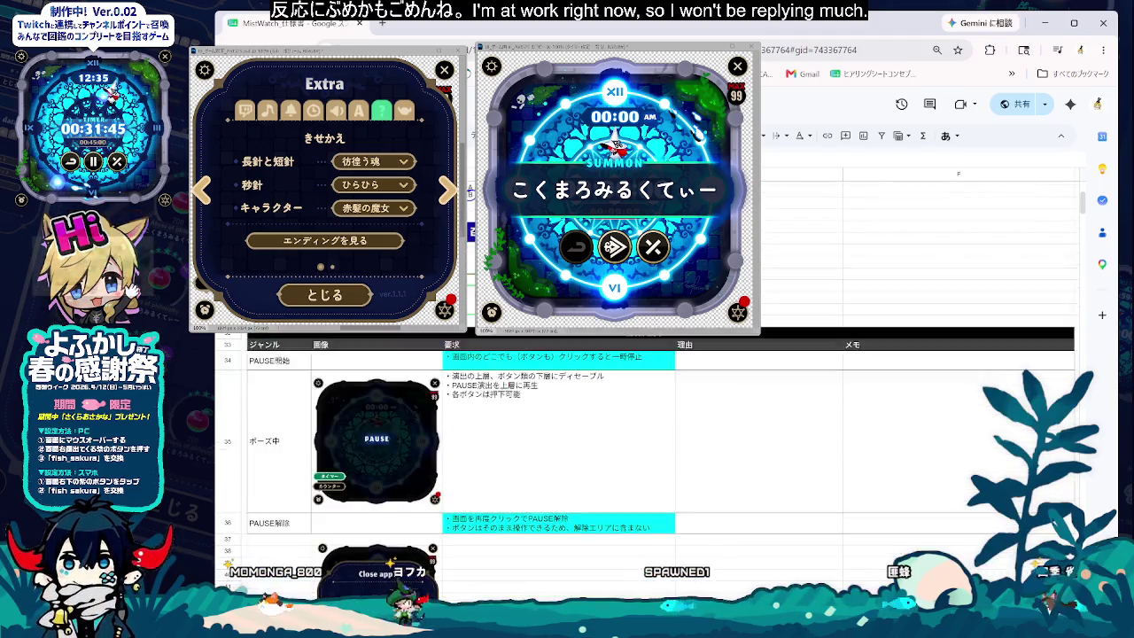
scroll(461, 580, "up", 3)
scroll(462, 581, "up", 3)
scroll(461, 580, "down", 3)
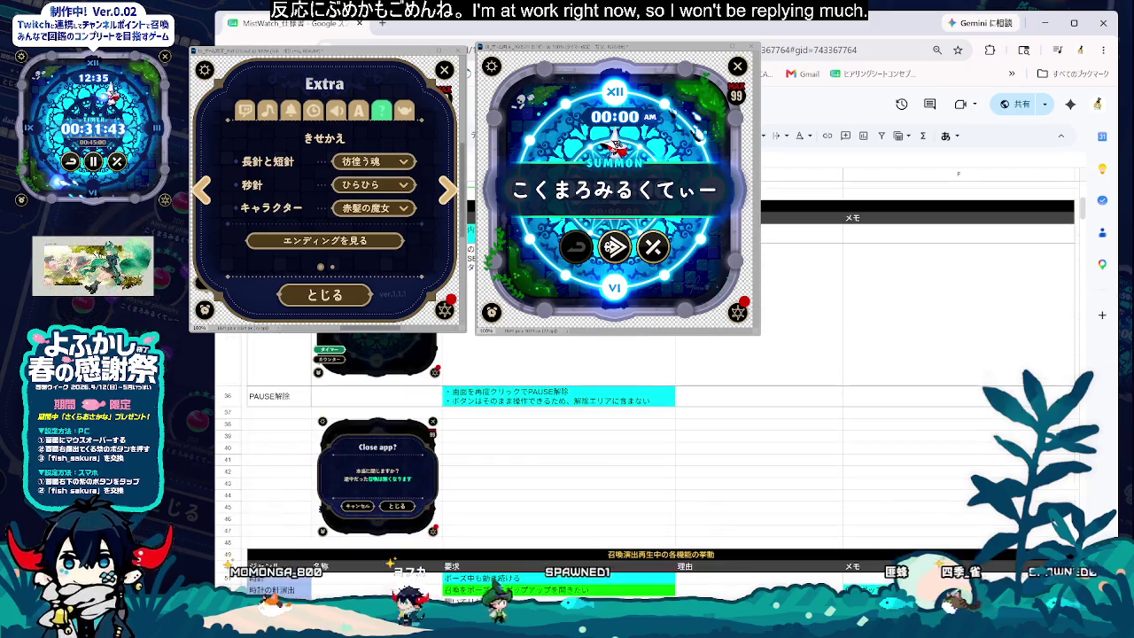
scroll(569, 502, "down", 5)
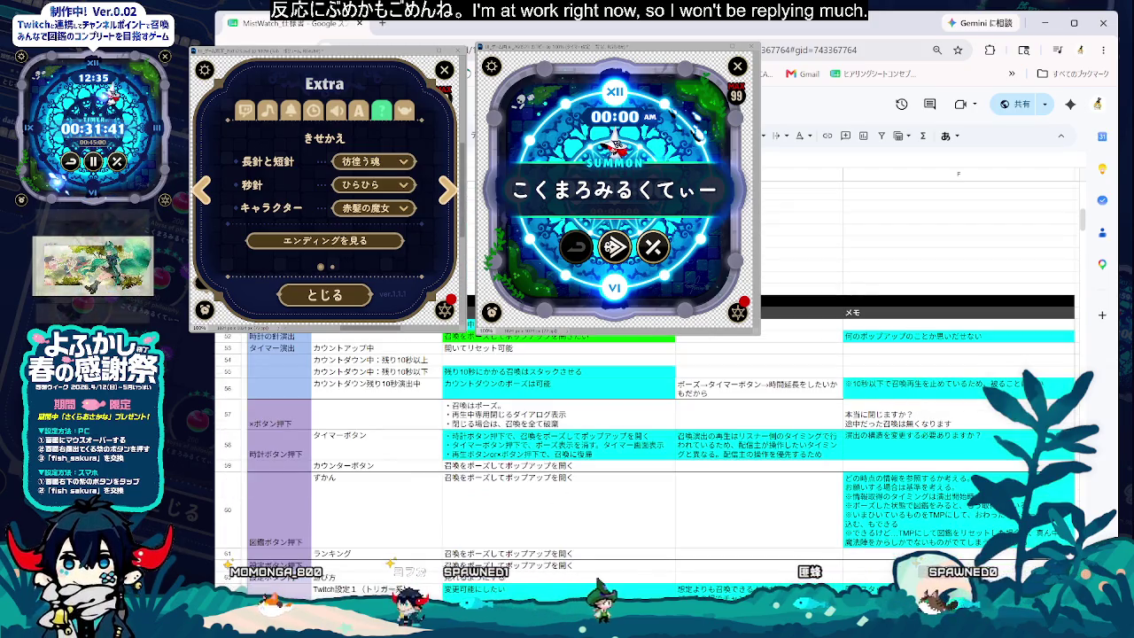
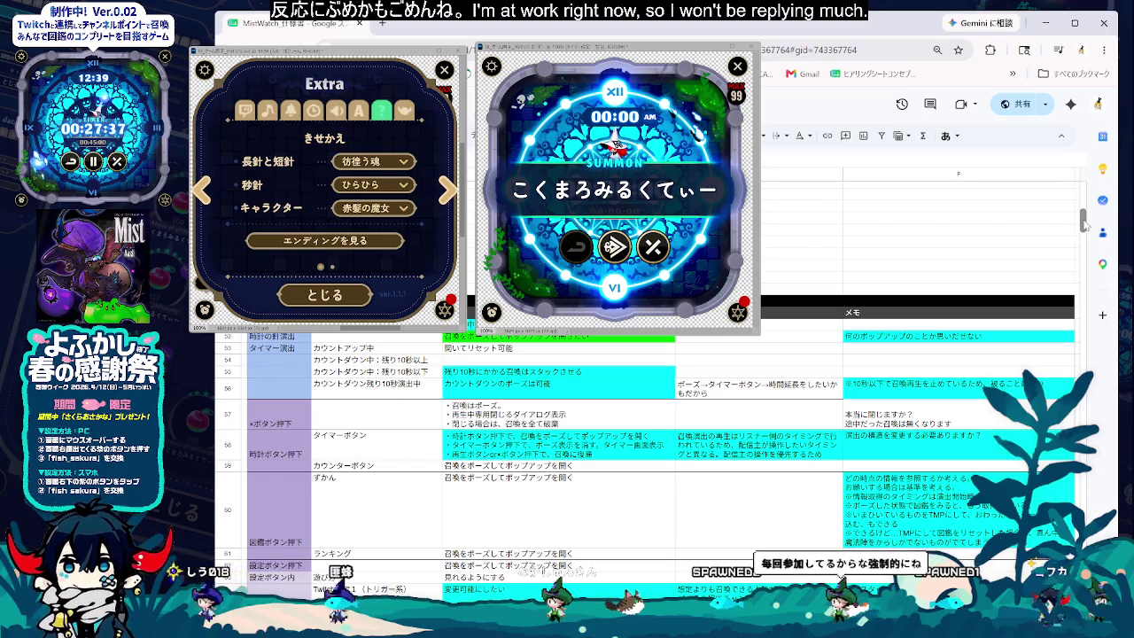
- Locate row 48's empty reason cell and start typing 'ki' into it
scroll(1084, 226, "down", 3)
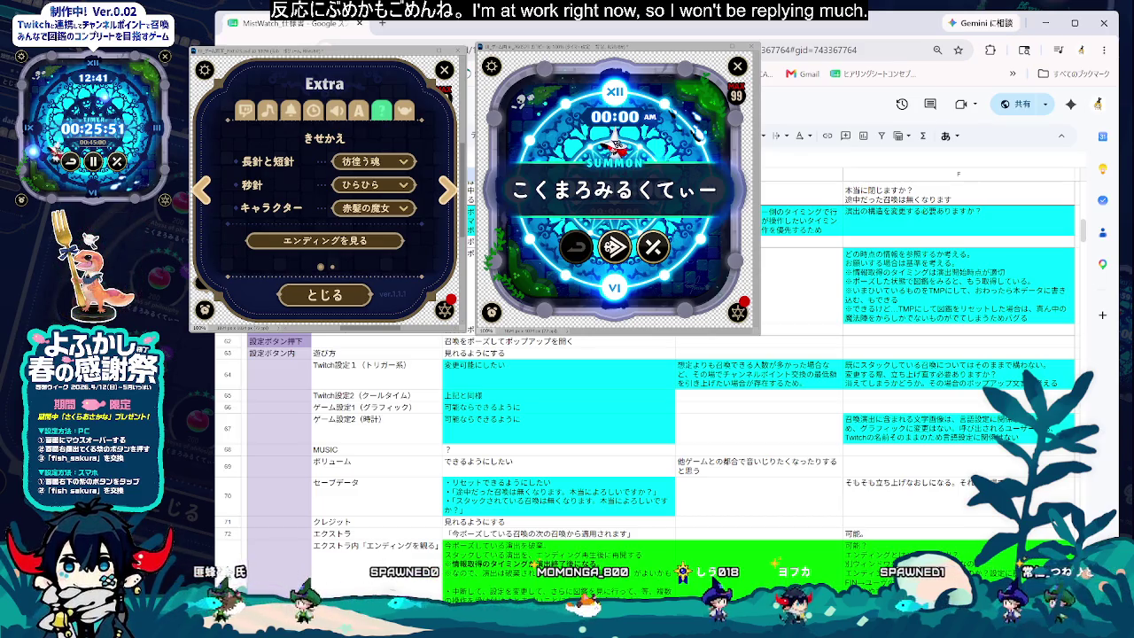
scroll(704, 564, "up", 3)
scroll(717, 443, "up", 3)
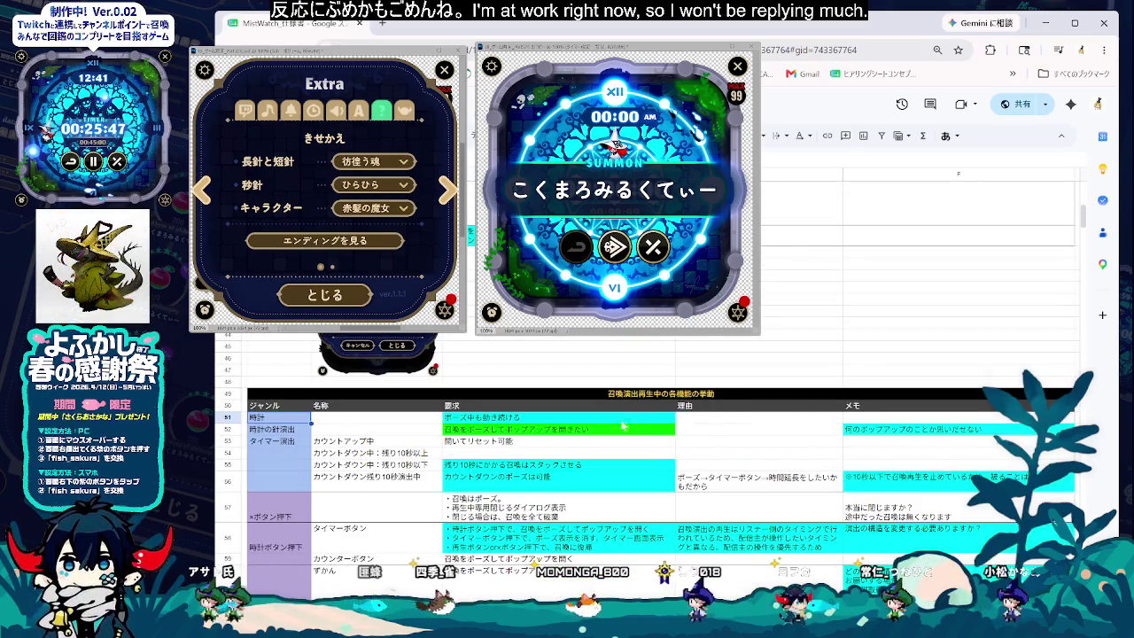
left_click(721, 420)
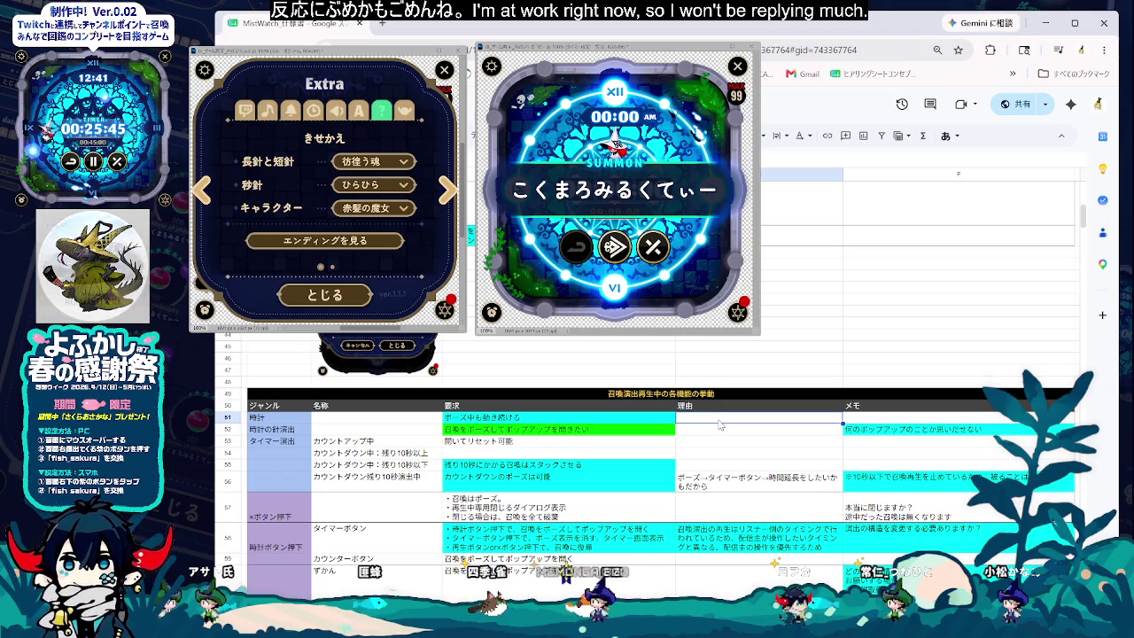
left_click(726, 385)
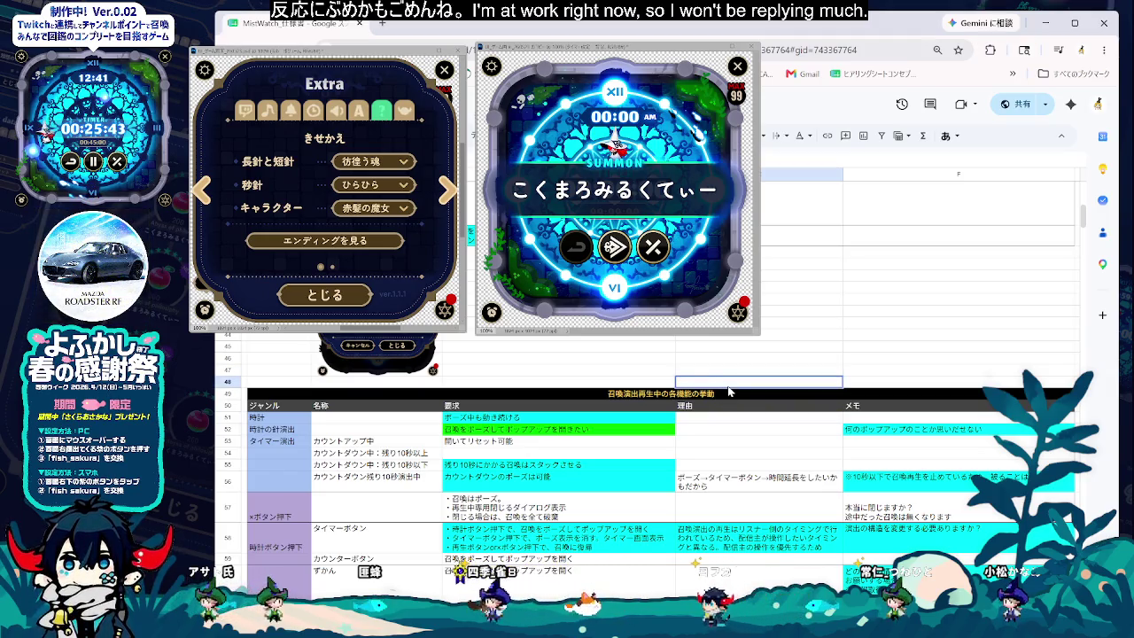
type("ki")
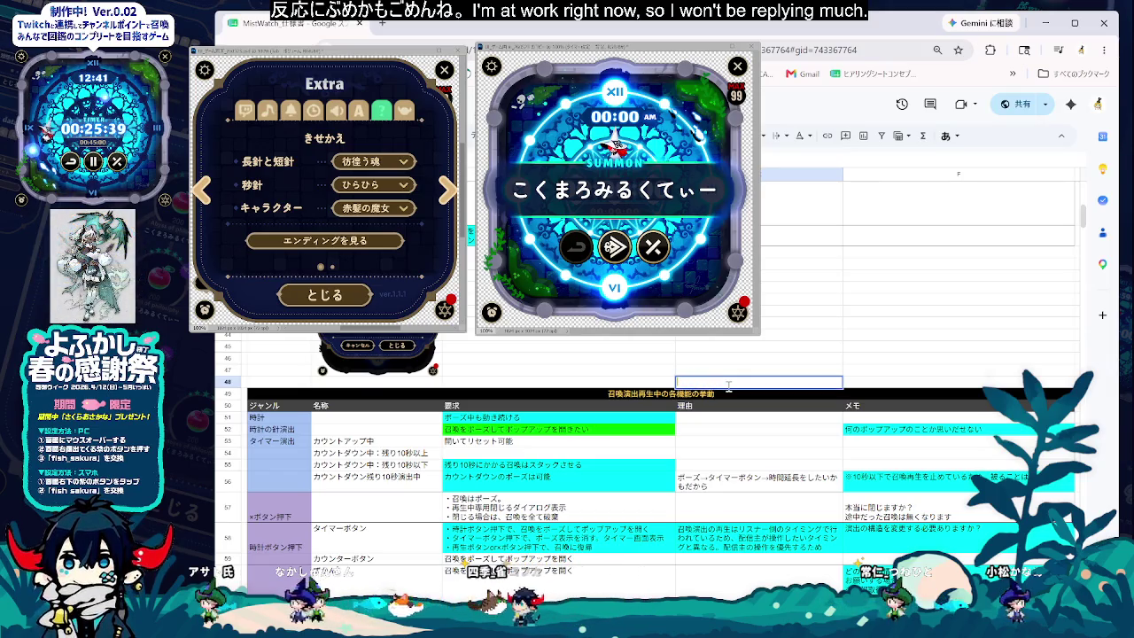
- Copy row 58's reason text into row 48's reason cell
double_click(748, 543)
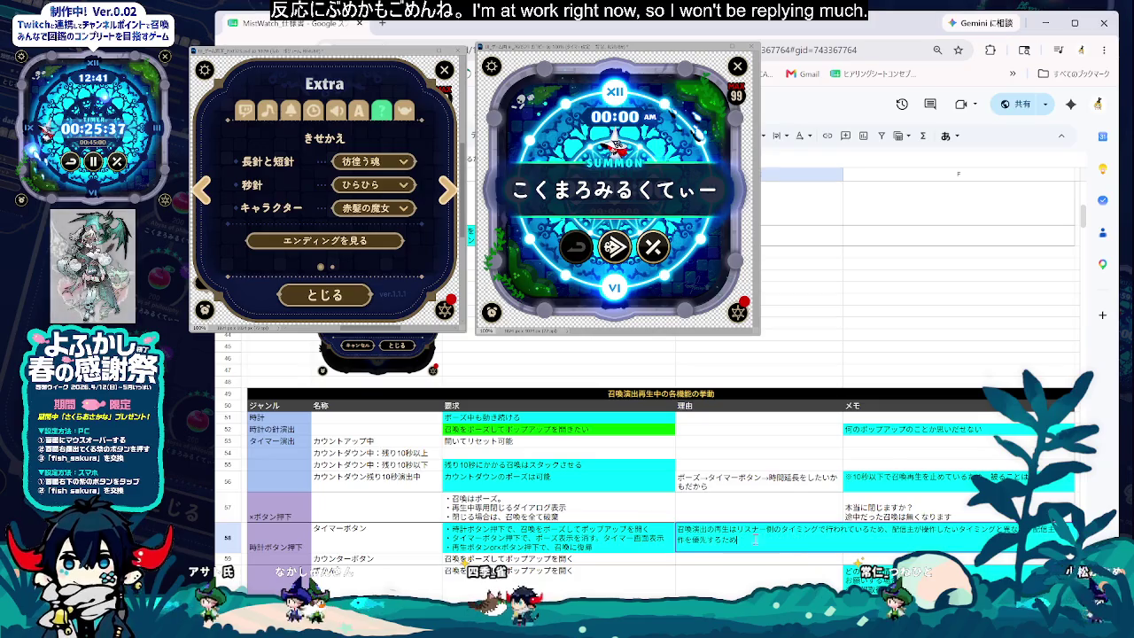
key("ctrl+a")
key("ctrl+c")
double_click(718, 383)
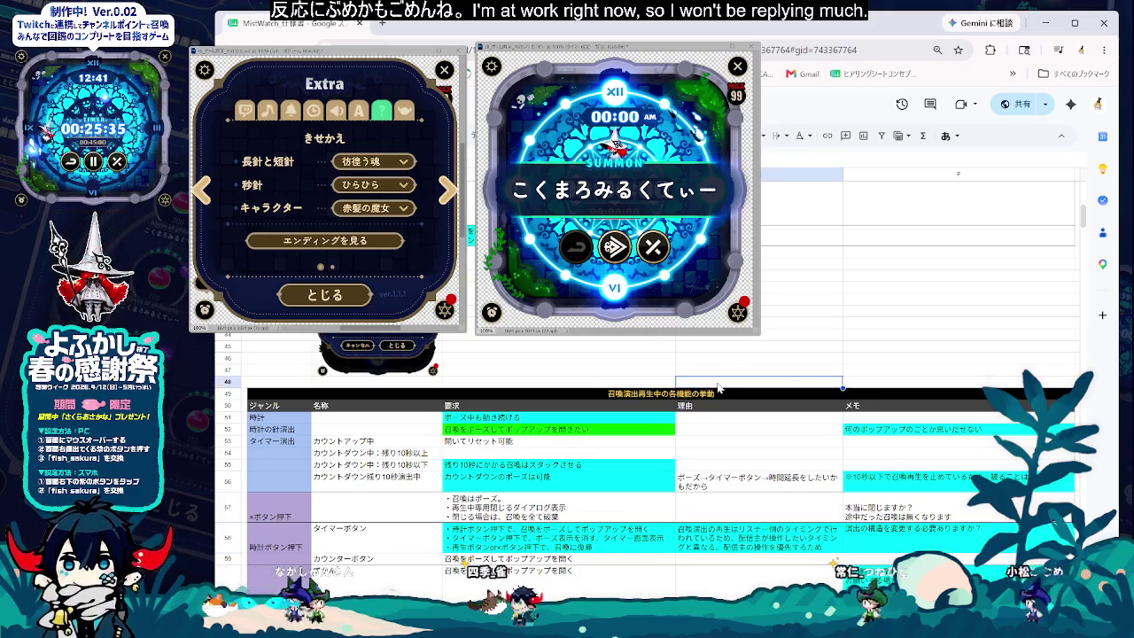
key("ctrl+v")
key("Escape")
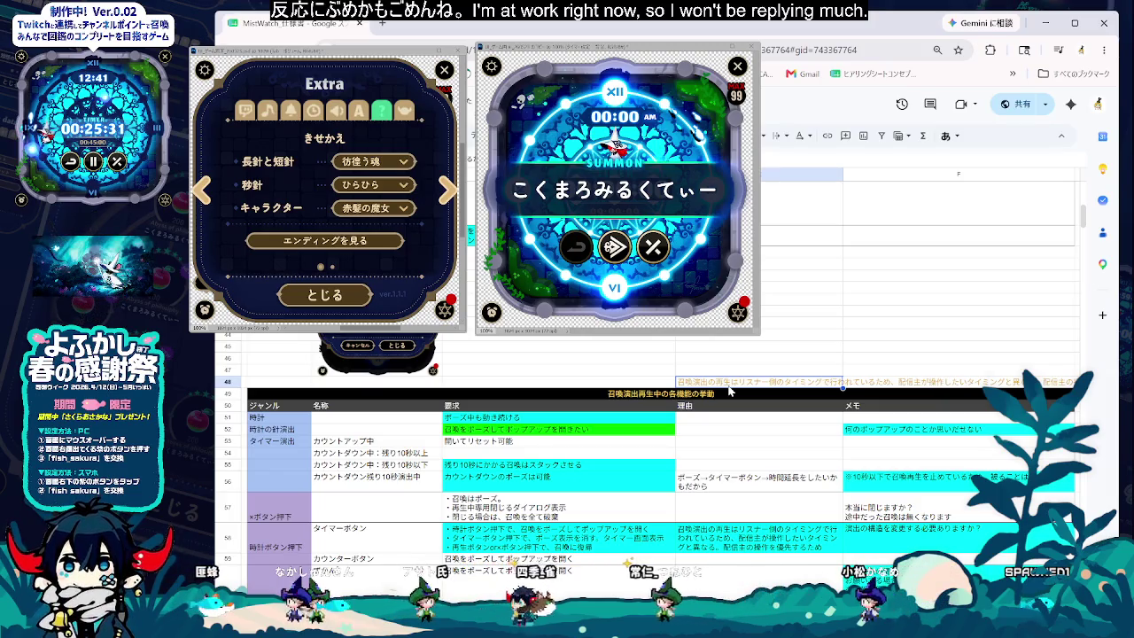
double_click(699, 387)
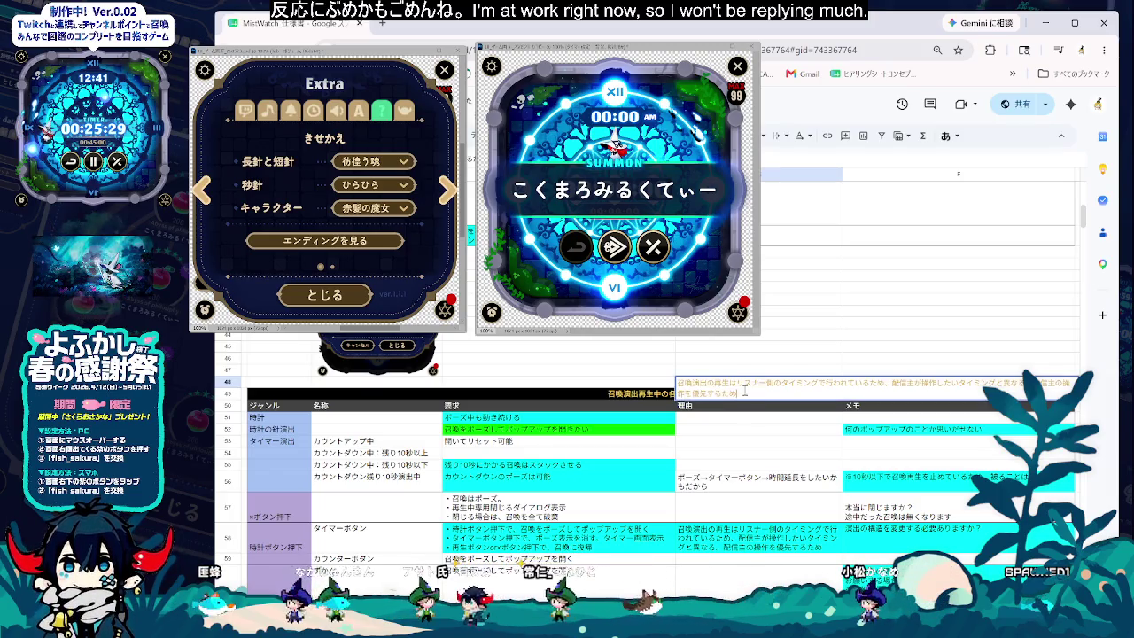
key("ctrl+a")
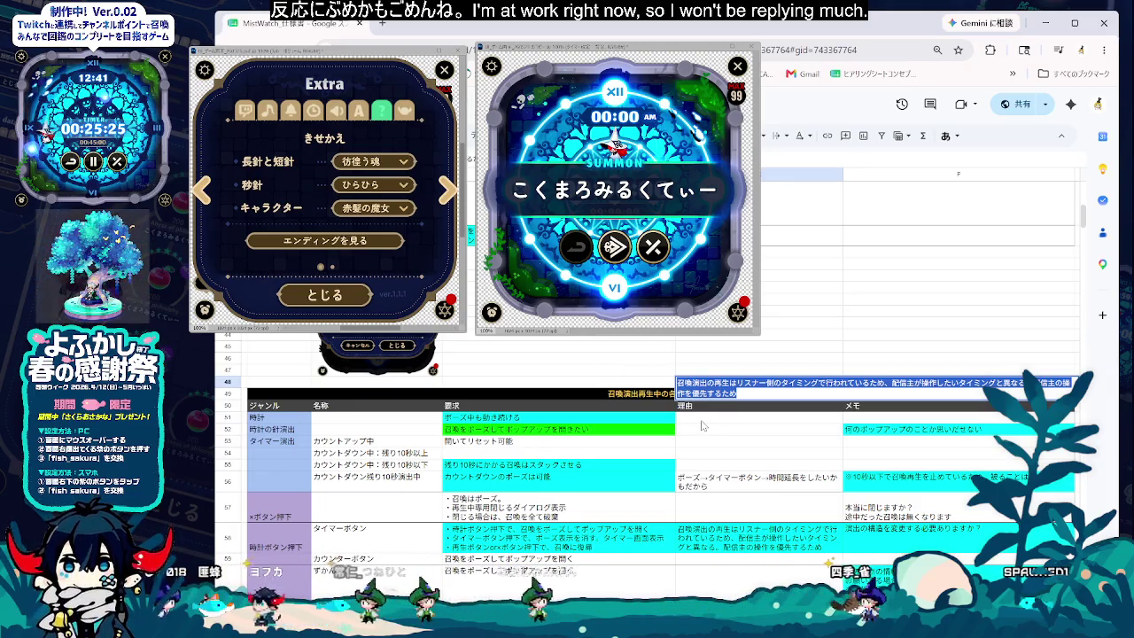
left_click(740, 441)
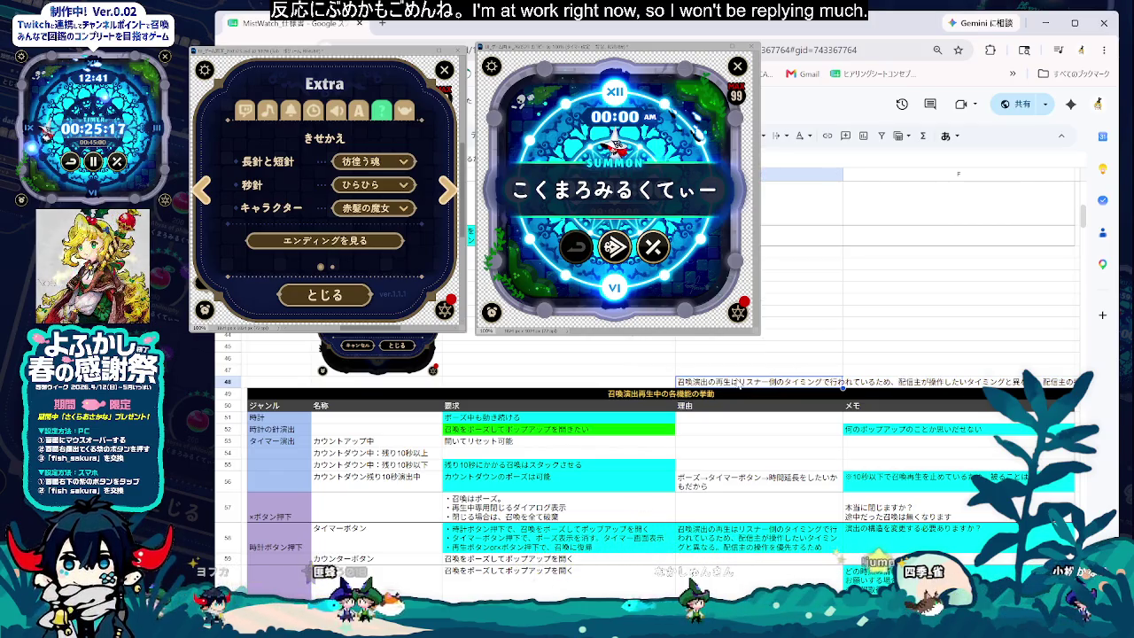
- Give the row 48 reason cell text wrapping and a cyan fill
left_click(779, 137)
left_click(795, 163)
left_click(734, 401)
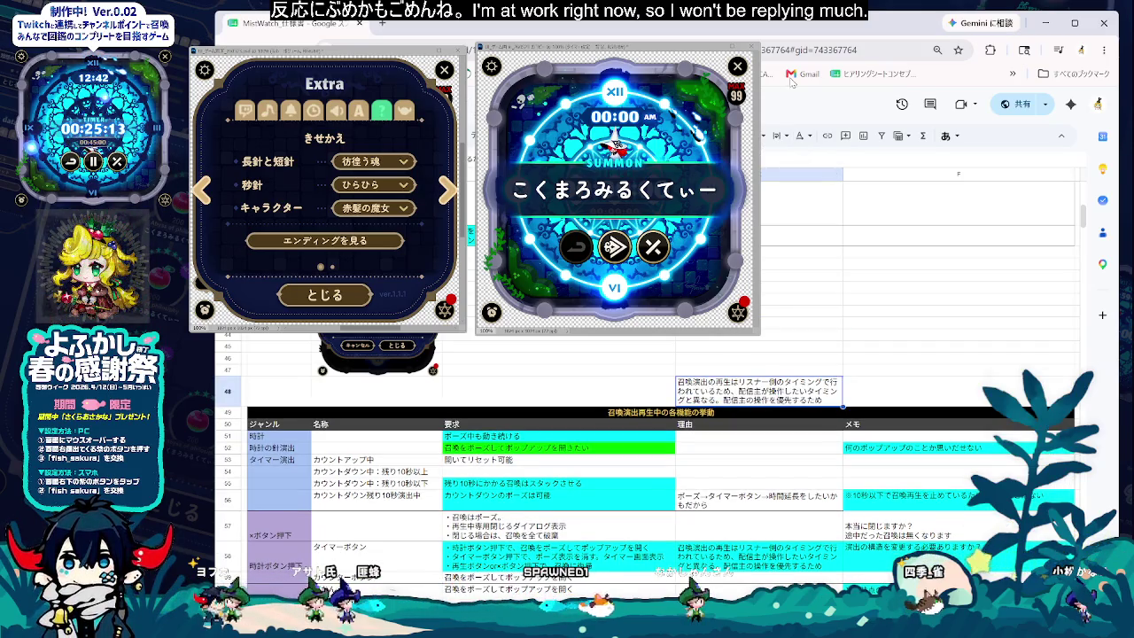
left_click(666, 135)
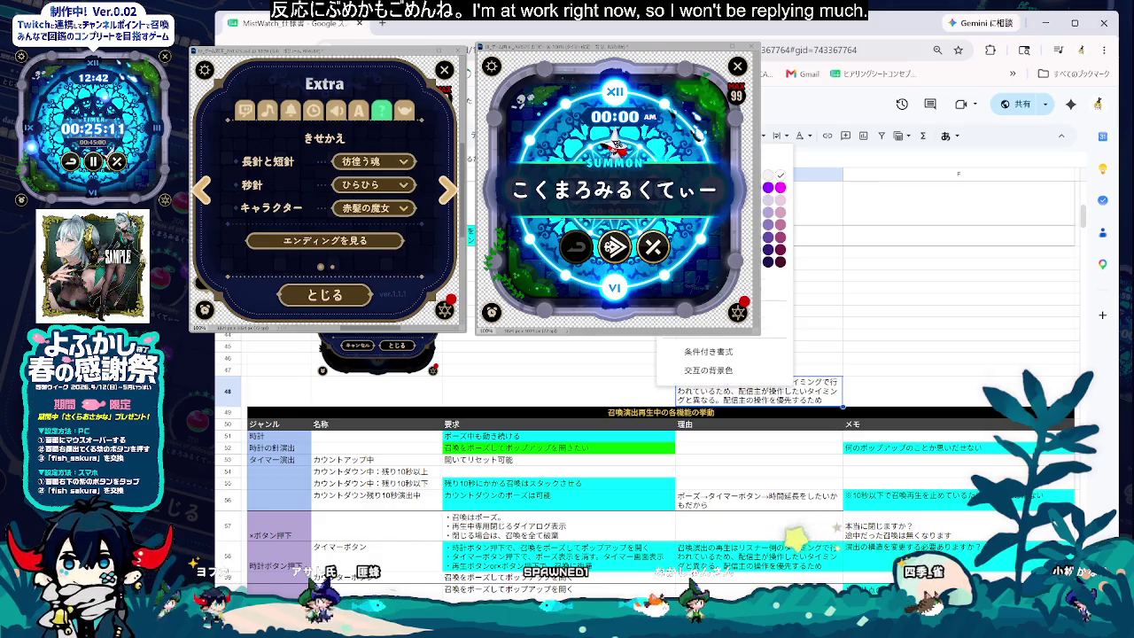
left_click(730, 187)
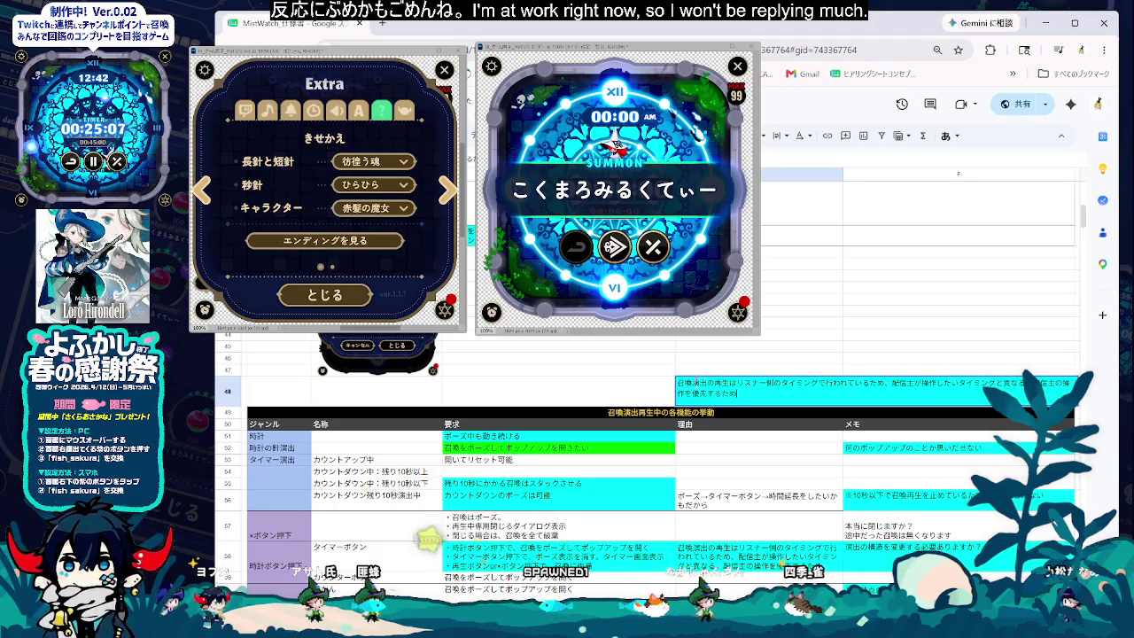
- Reword the reason's closing phrase so the streamer's operation basically takes priority
left_click_drag(1035, 383, 737, 393)
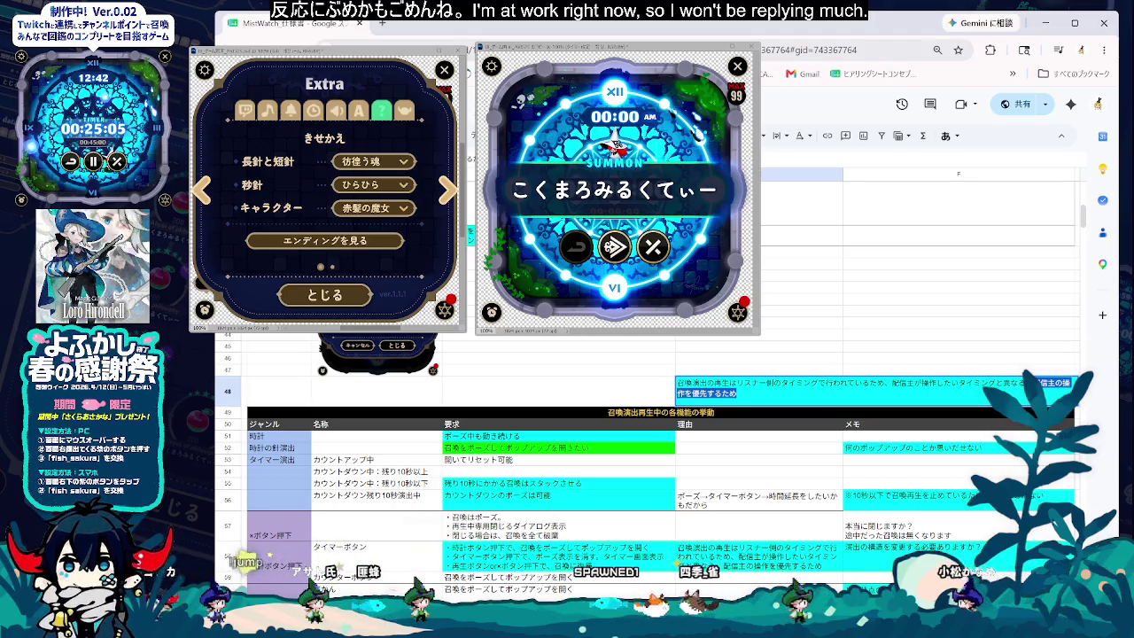
left_click(1067, 417)
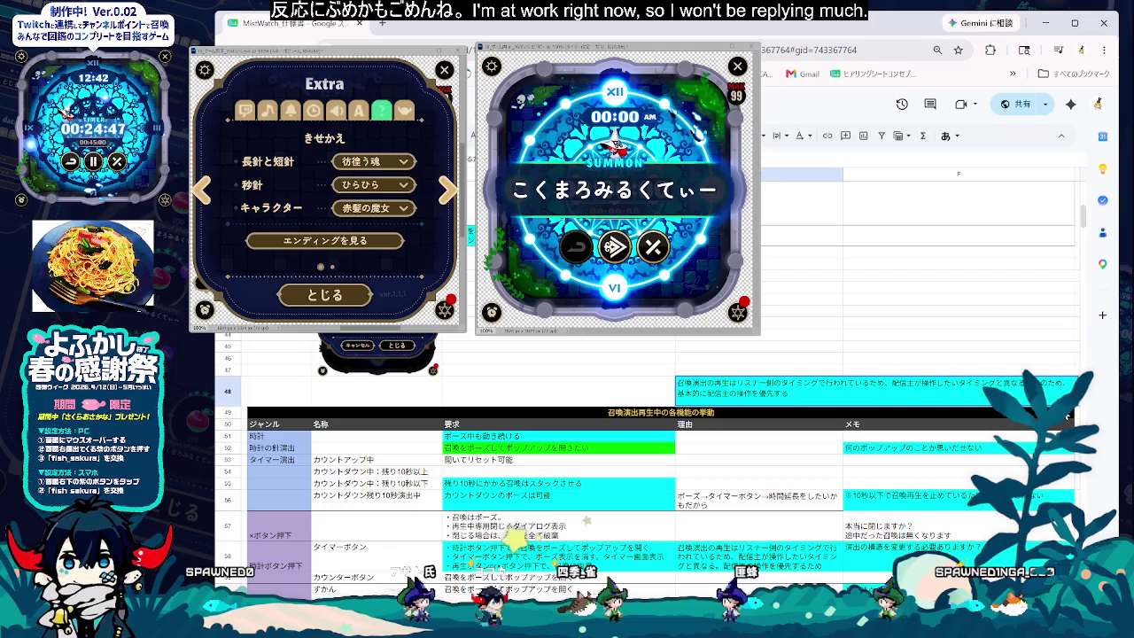
key("ctrl+z")
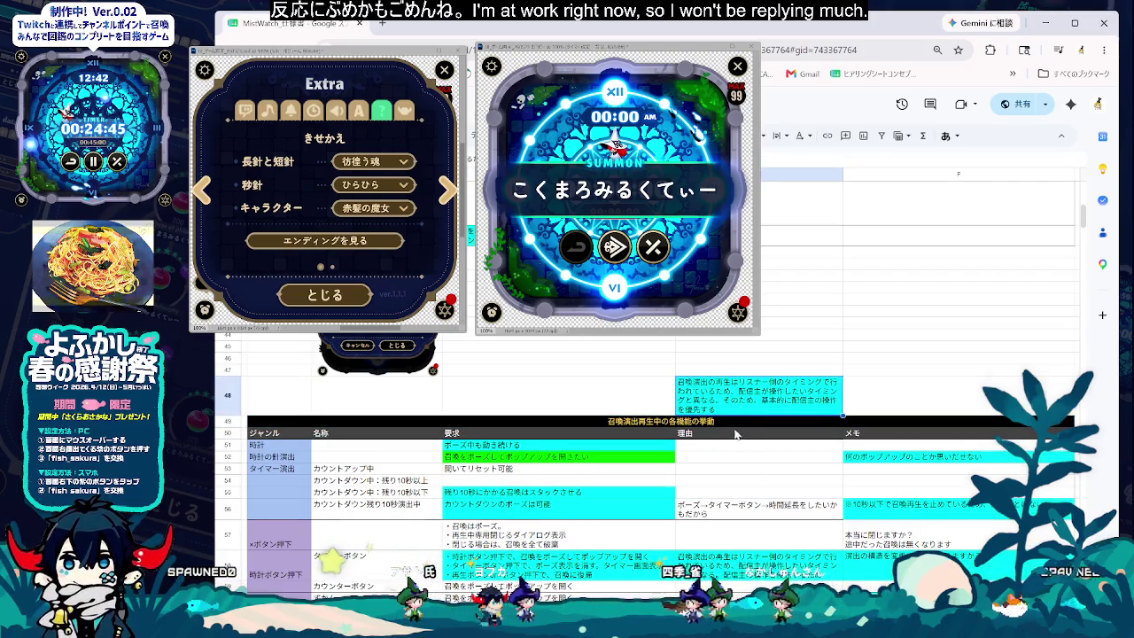
- Add the memo 'んとうてないかも' to cell F36
scroll(753, 496, "up", 5)
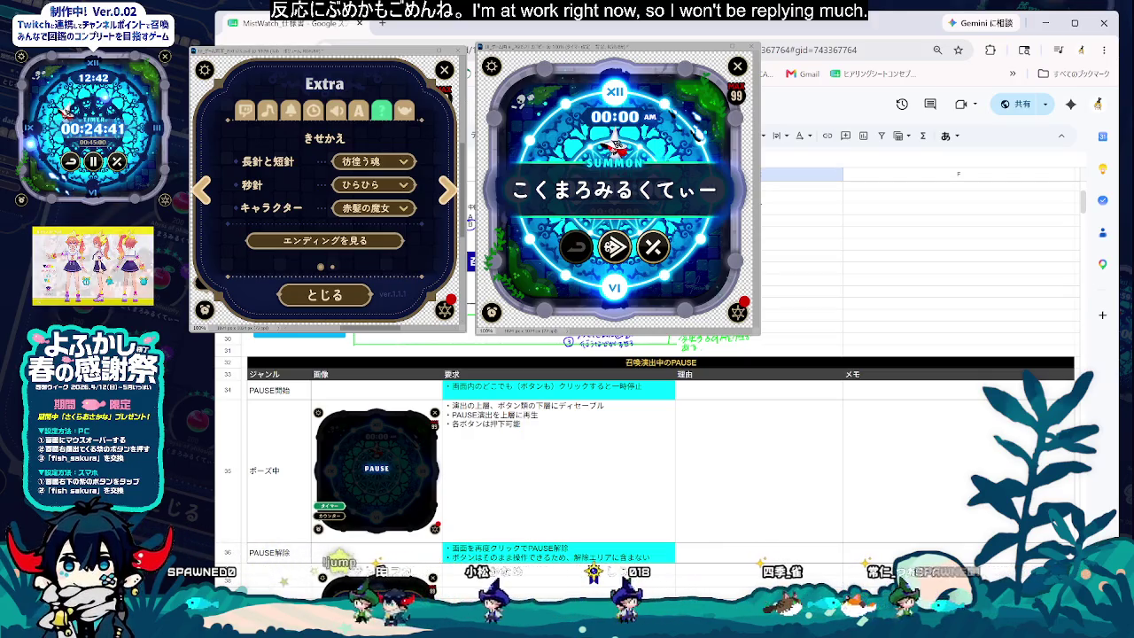
scroll(647, 461, "down", 3)
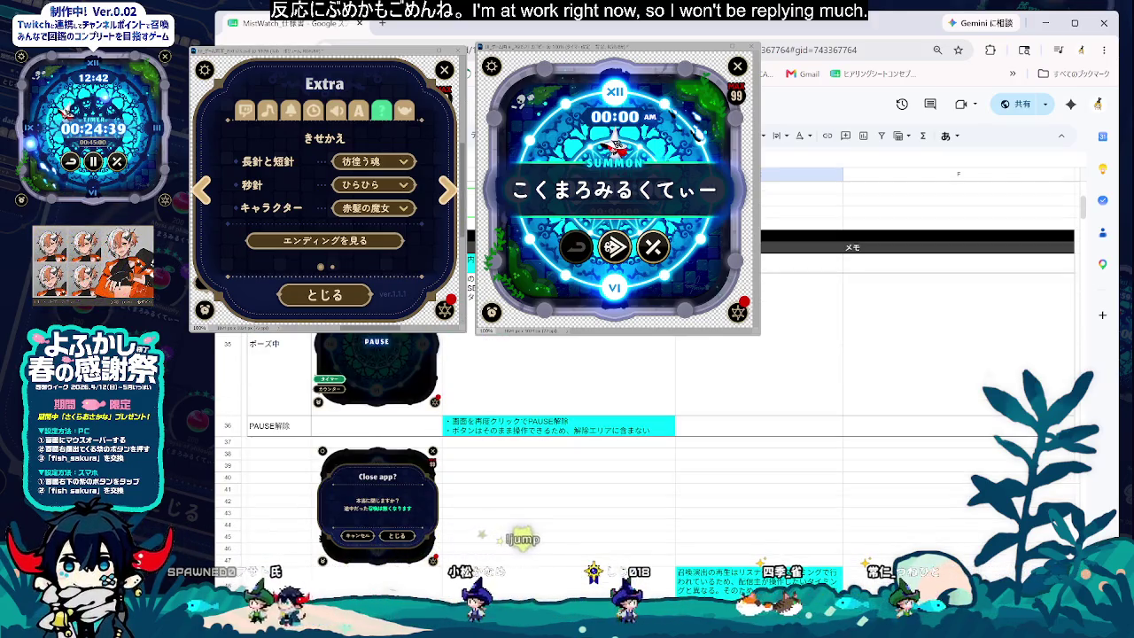
scroll(578, 528, "down", 2)
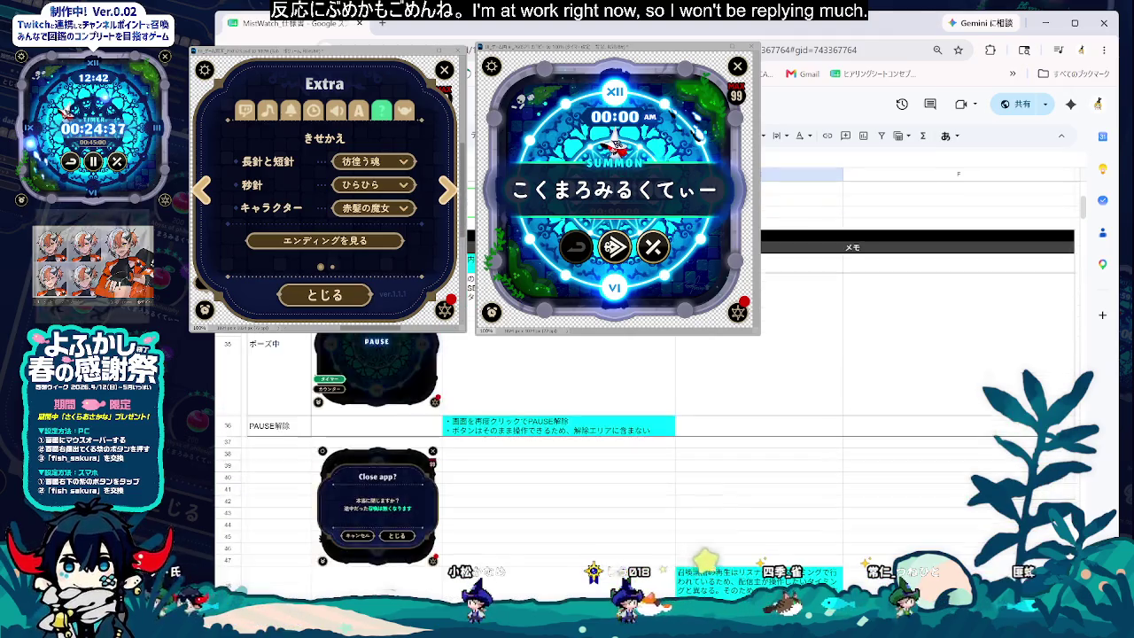
scroll(577, 528, "up", 2)
scroll(578, 528, "up", 2)
scroll(578, 528, "down", 2)
left_click(855, 550)
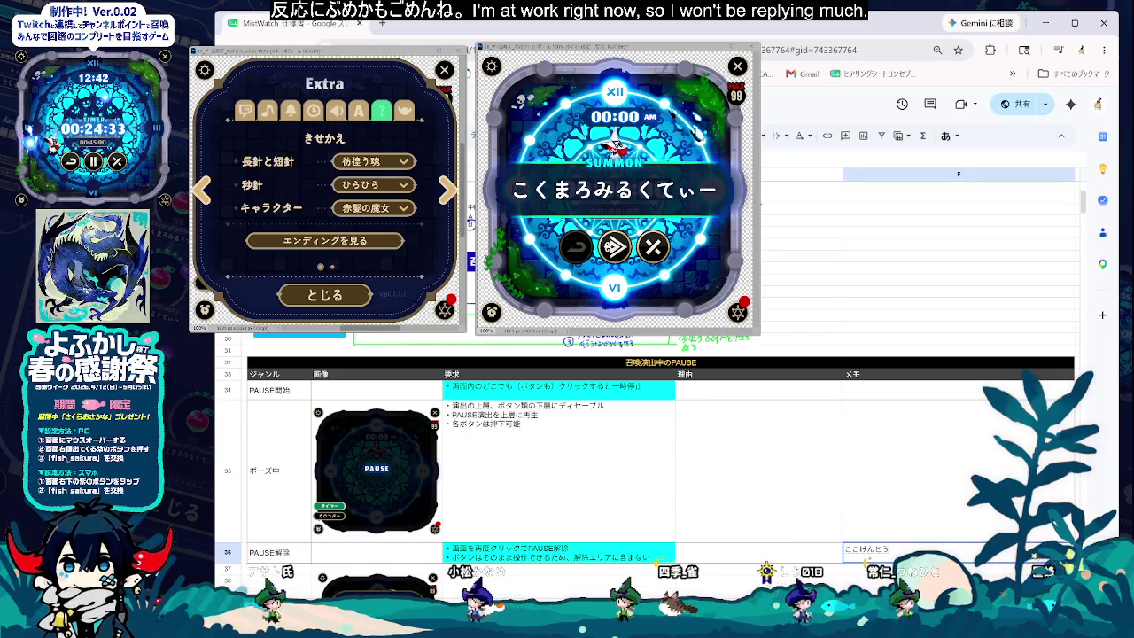
type("んとう")
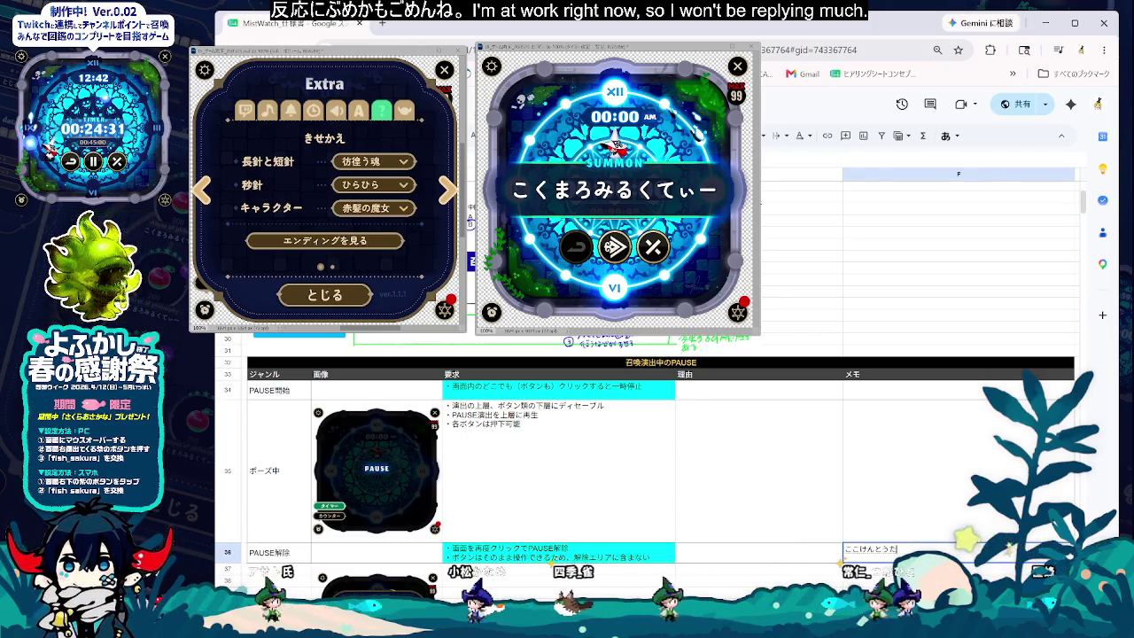
type("てないかも")
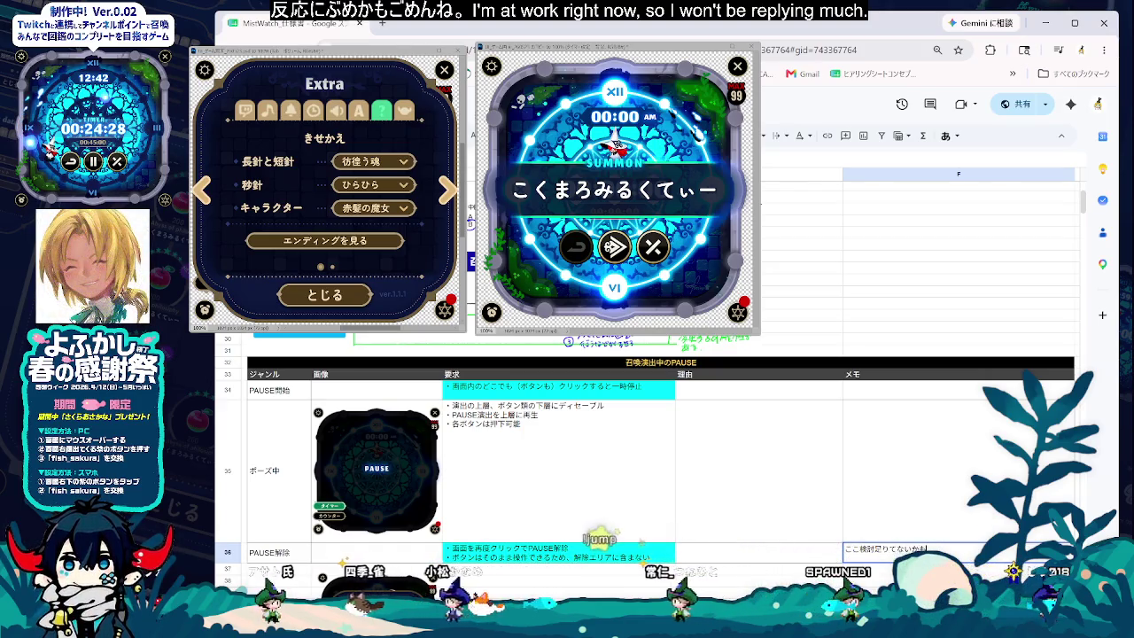
key("Return")
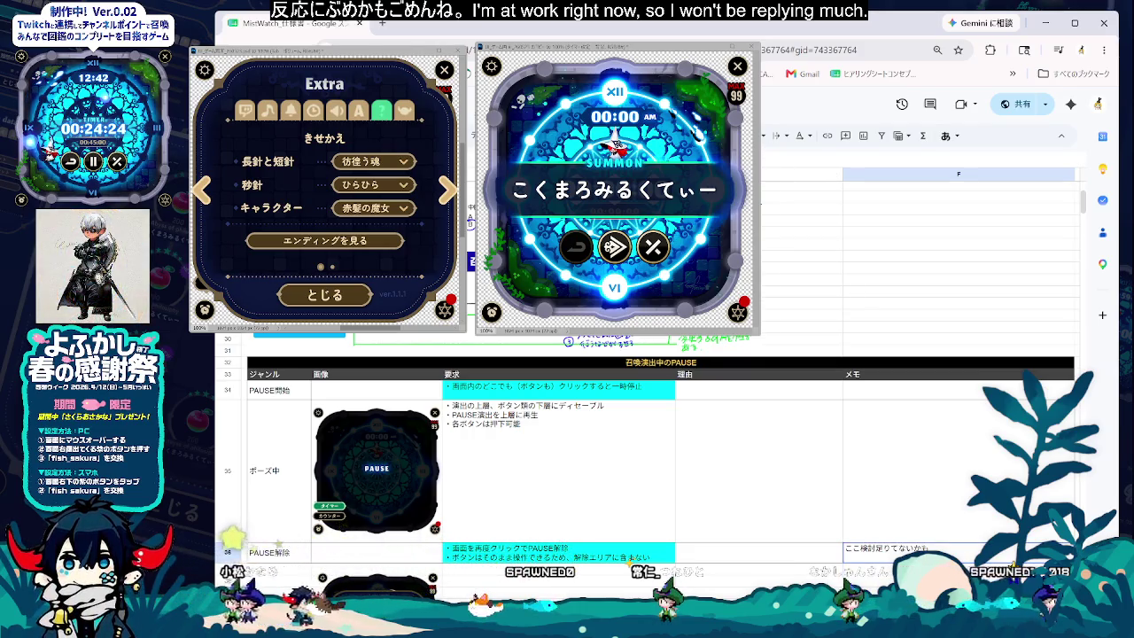
- Give the F36 memo a cyan background
key("Left")
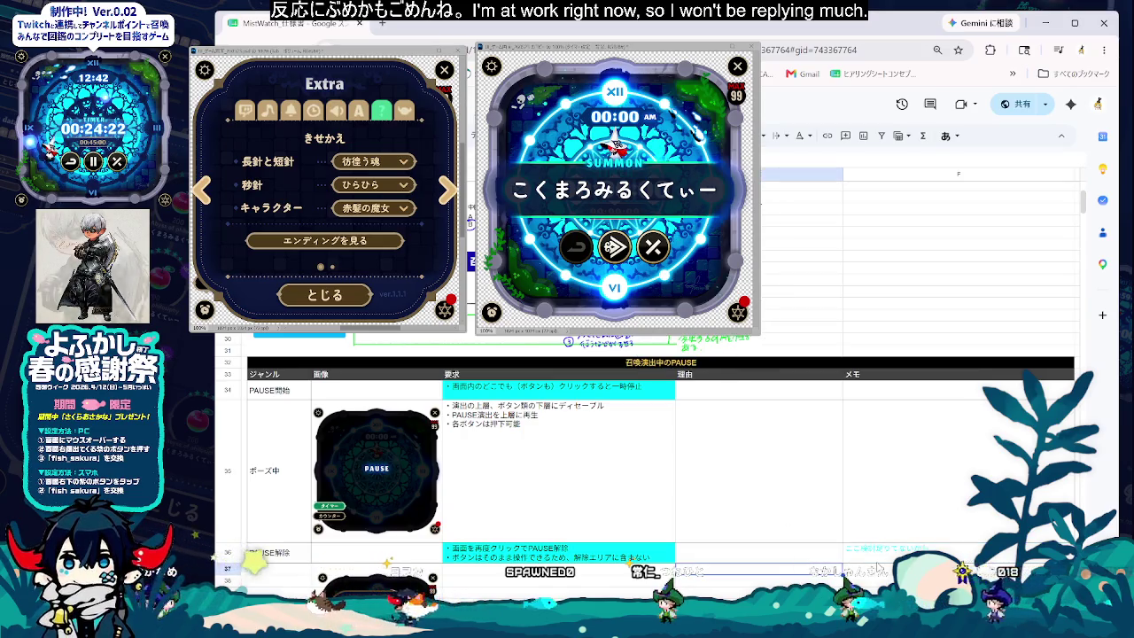
key("Up")
key("Right")
left_click(666, 135)
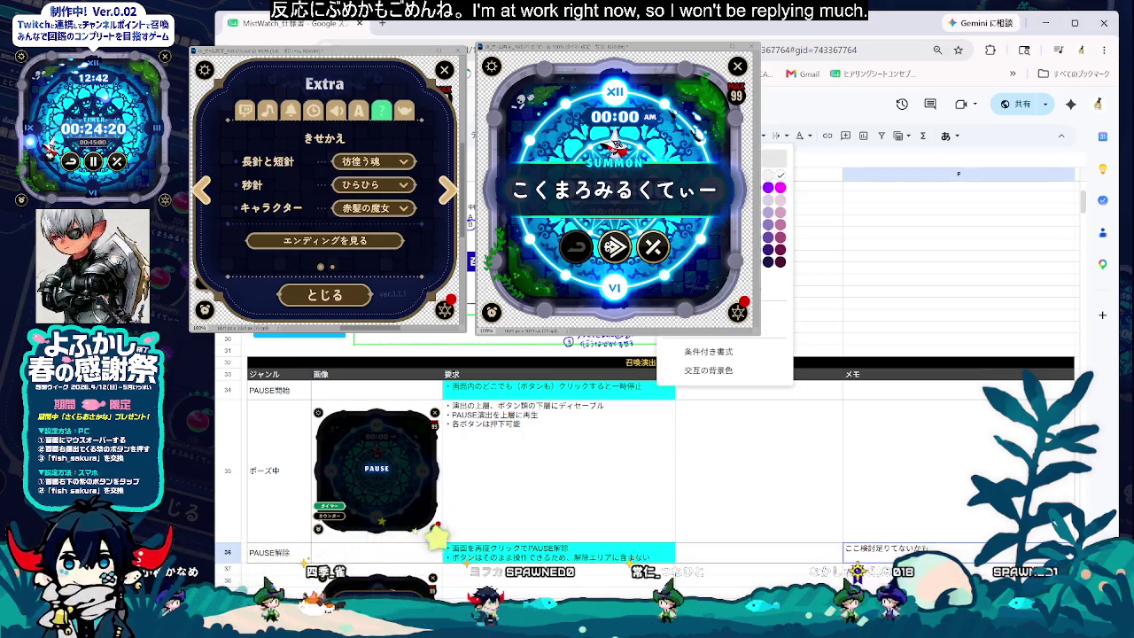
left_click(727, 187)
- Finish editing the timing reason above row 49 and commit it with Tab
scroll(759, 443, "down", 3)
left_click(759, 477)
scroll(759, 443, "down", 5)
left_click(759, 381)
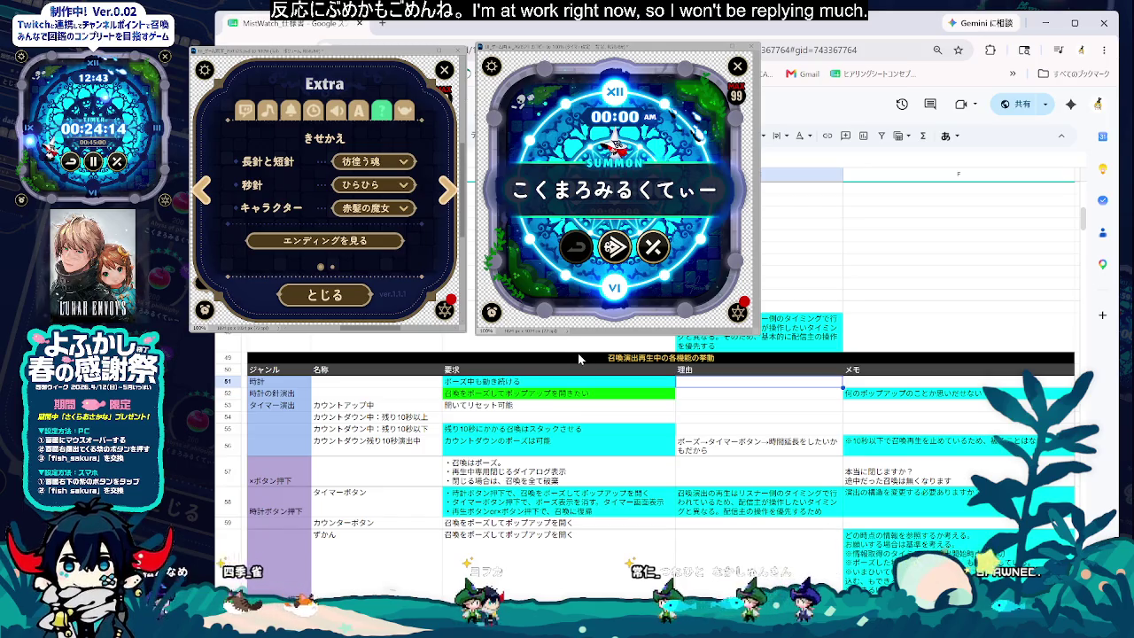
left_click(728, 417)
left_click(723, 512)
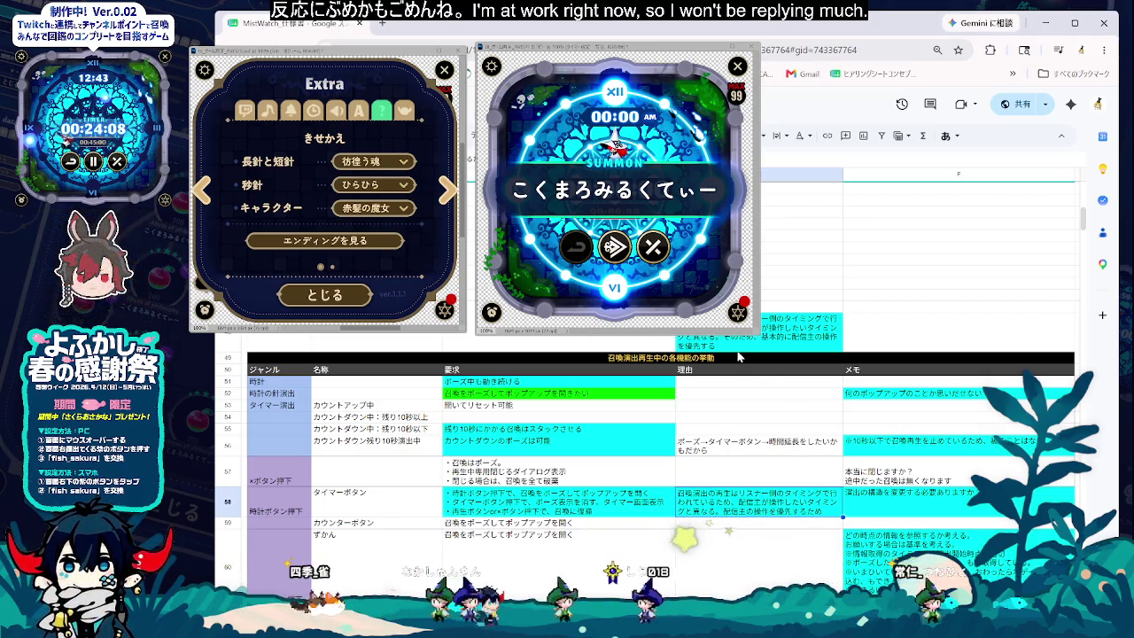
double_click(808, 334)
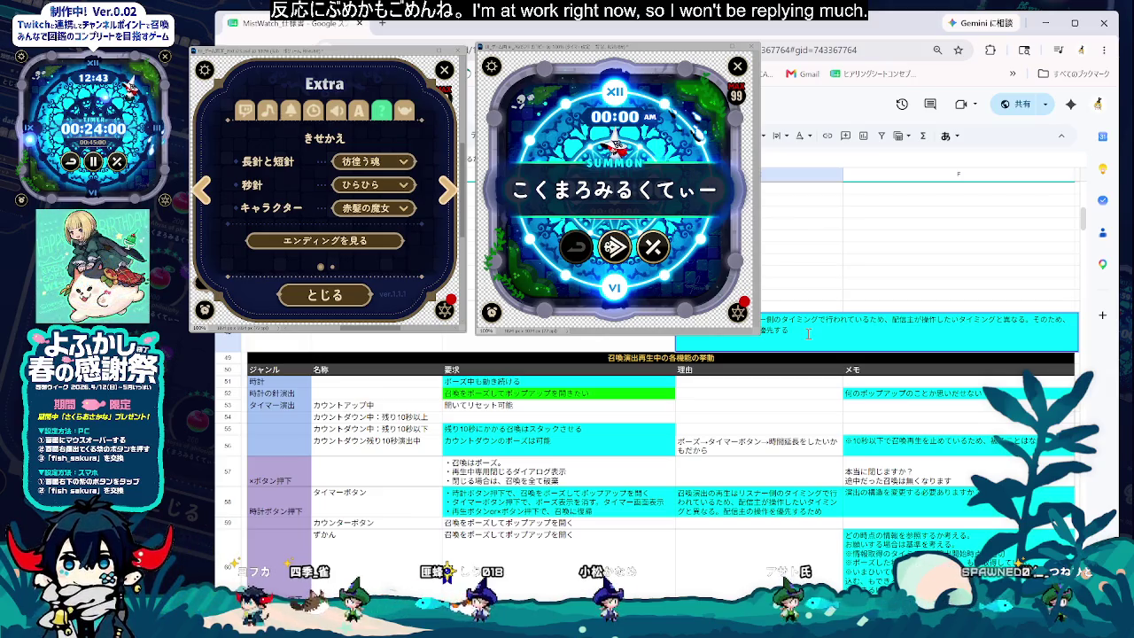
key("Tab")
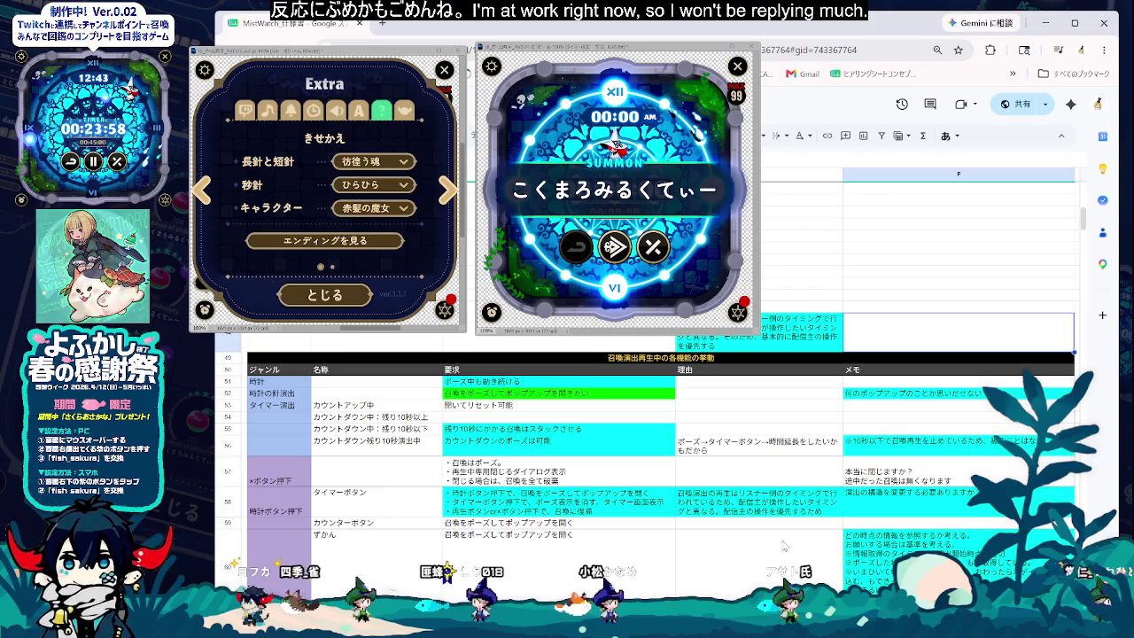
- Delete the ※情報取得のタイミング line from requirement cell C73
scroll(783, 535, "down", 3)
scroll(783, 535, "down", 3)
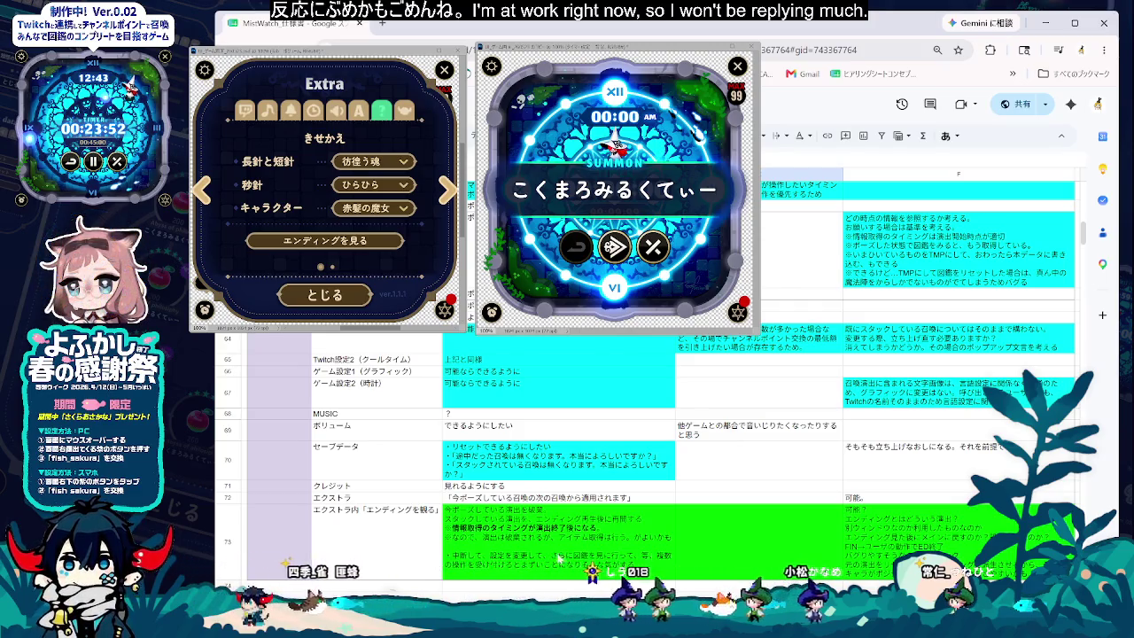
left_click(598, 570)
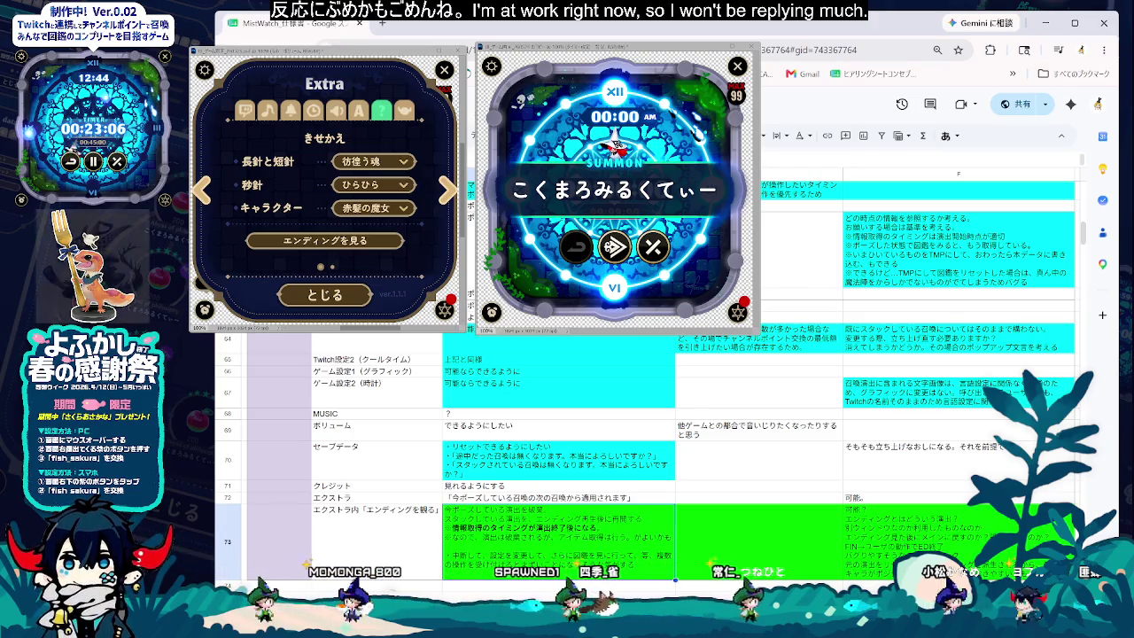
double_click(564, 541)
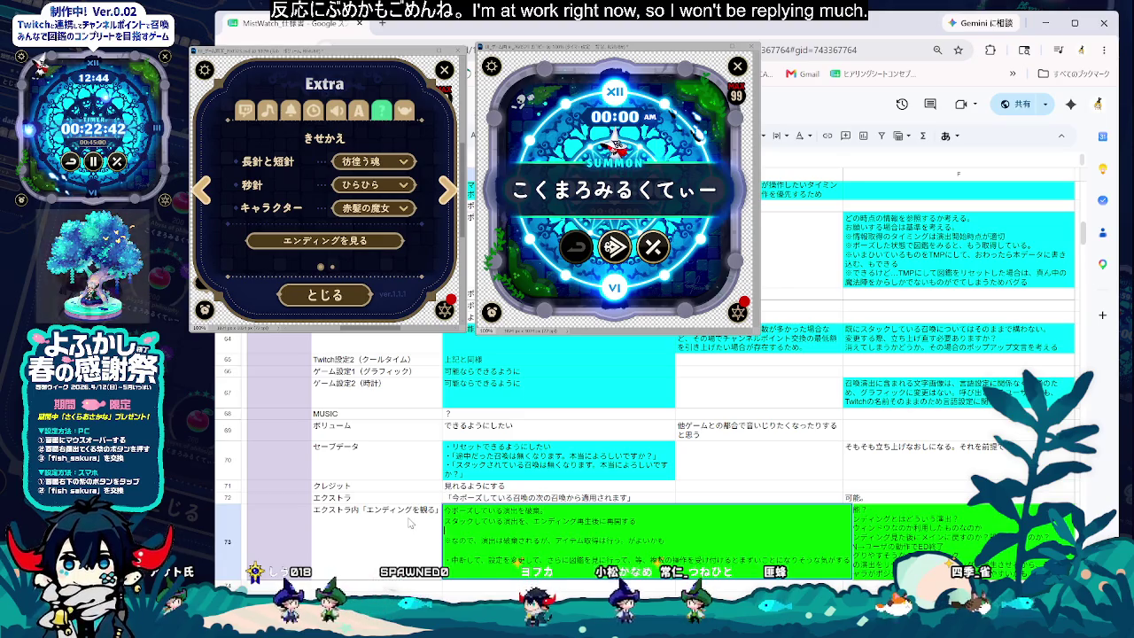
key("BackSpace")
double_click(861, 512)
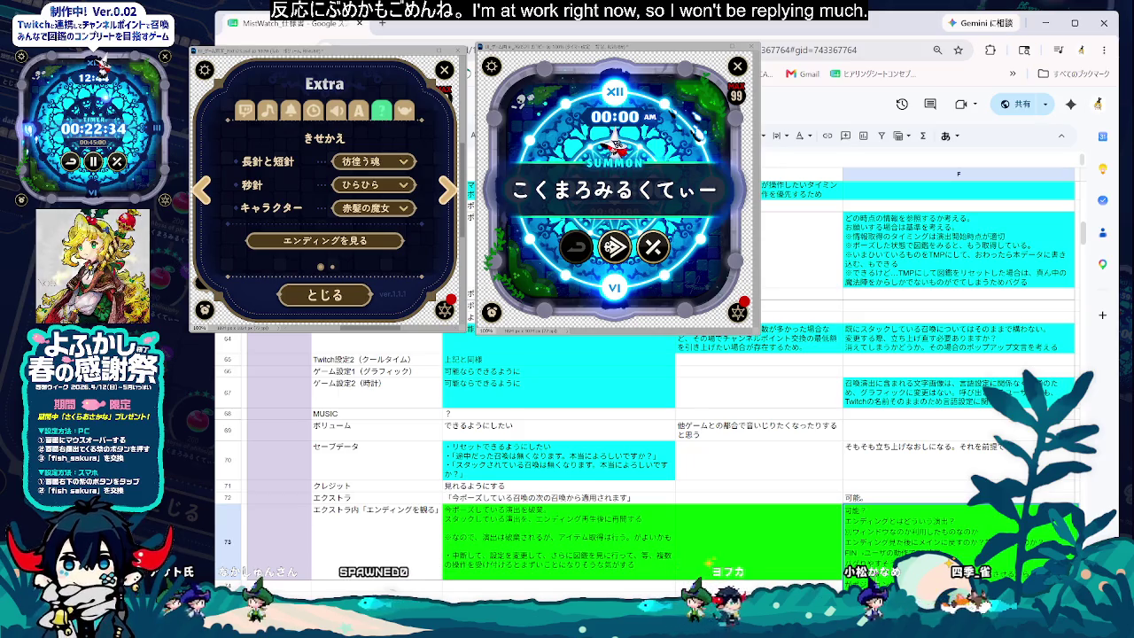
left_click(558, 537)
double_click(558, 537)
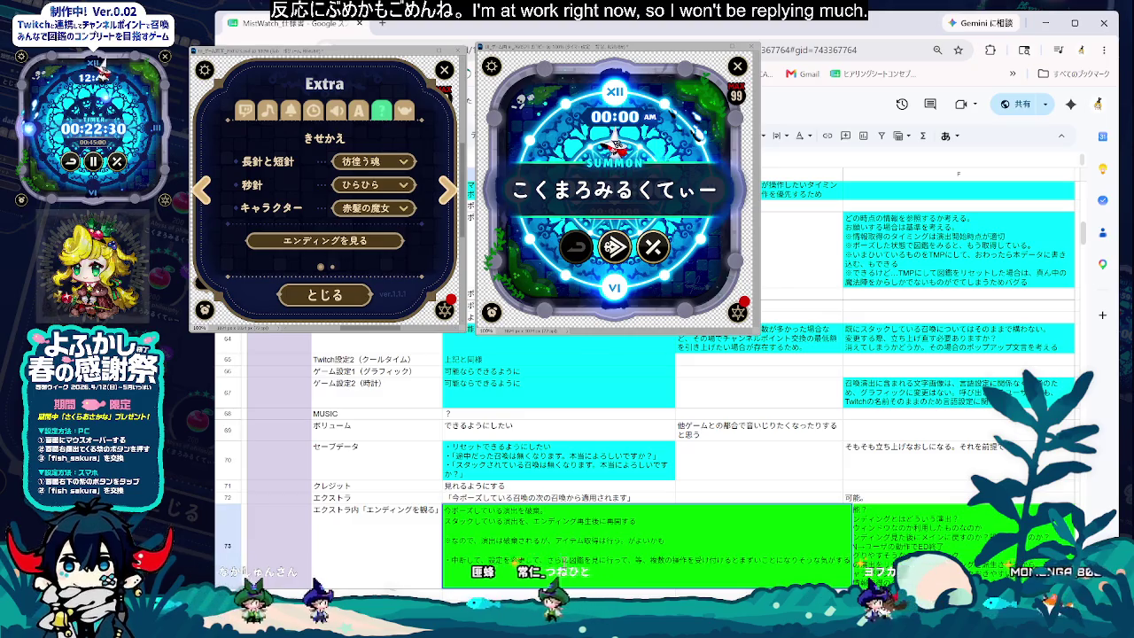
key("Escape")
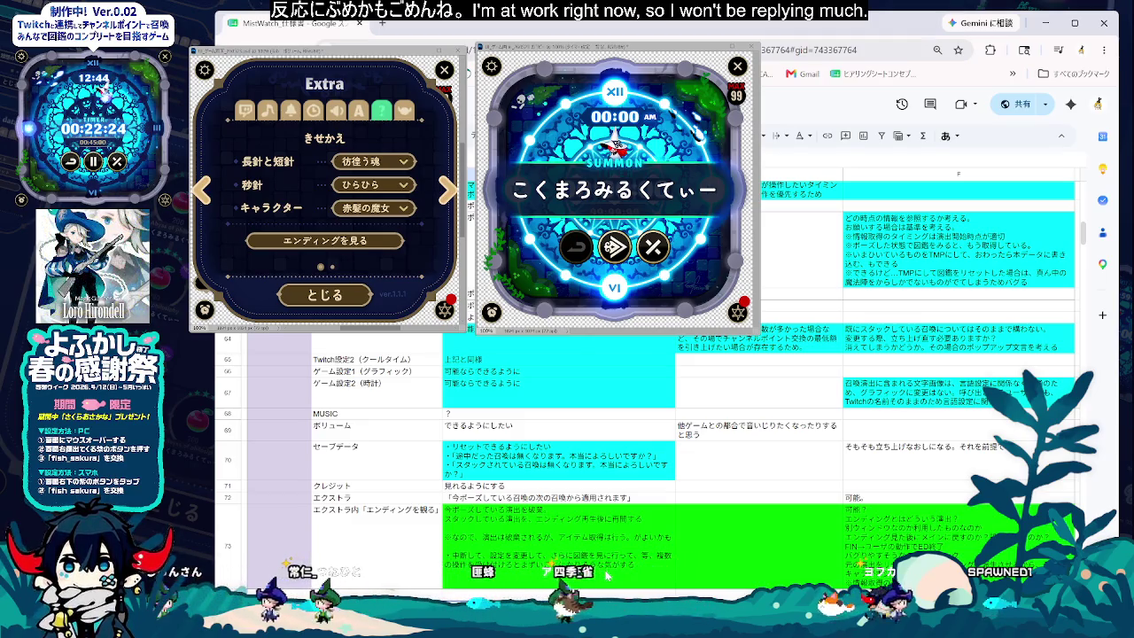
double_click(607, 577)
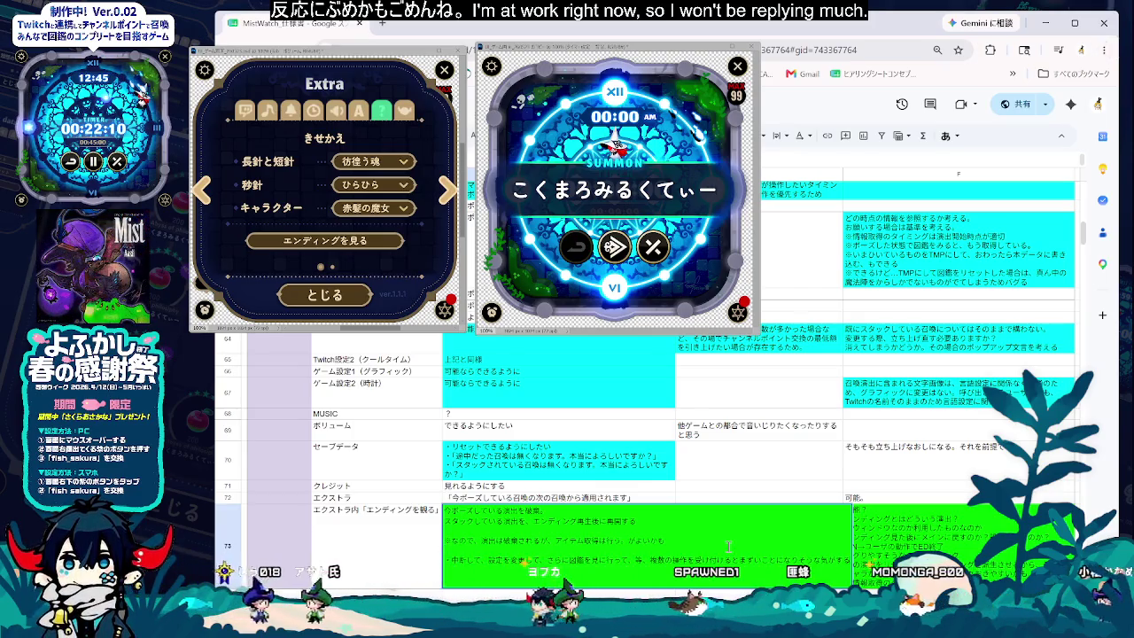
key("Up")
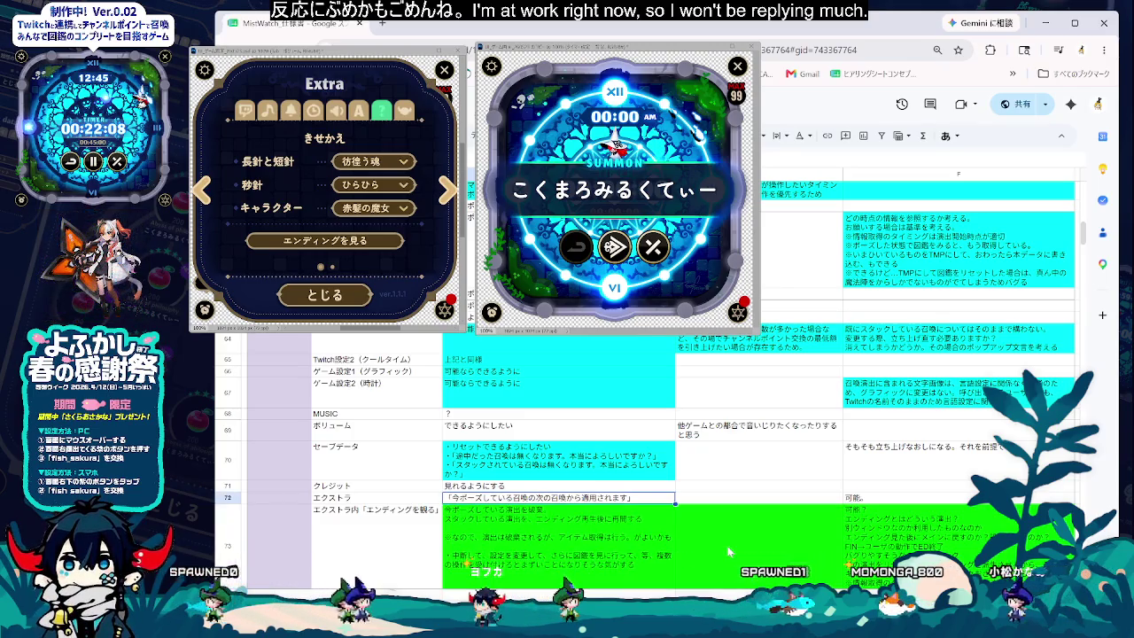
- Add a ・ line to C73: after the ending, a click returns play or it resumes automatically
double_click(616, 550)
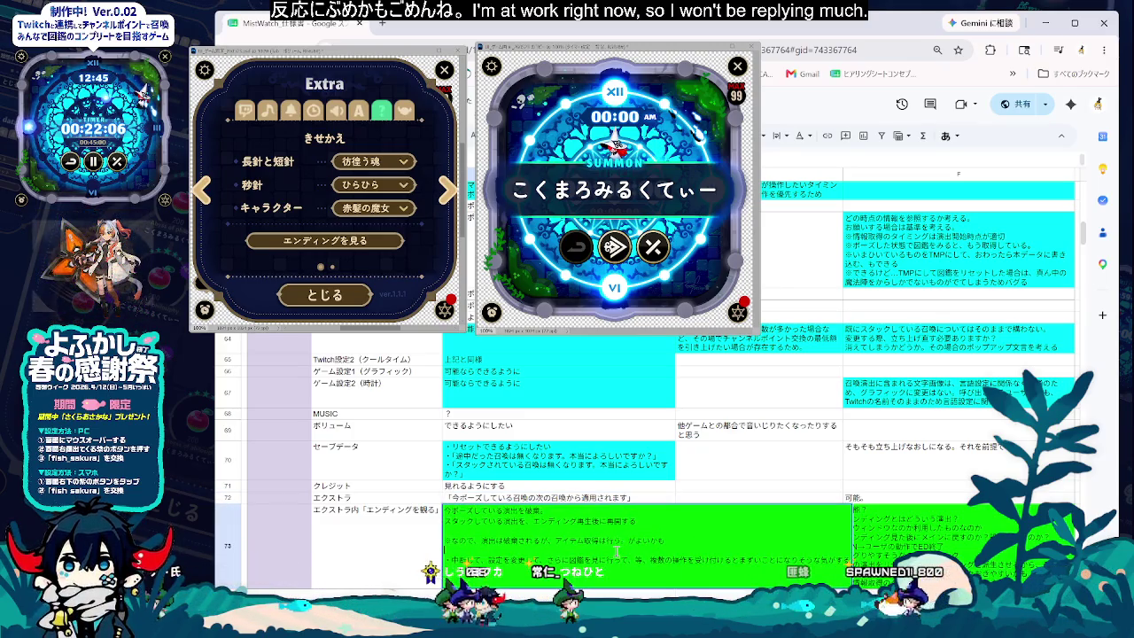
type("・")
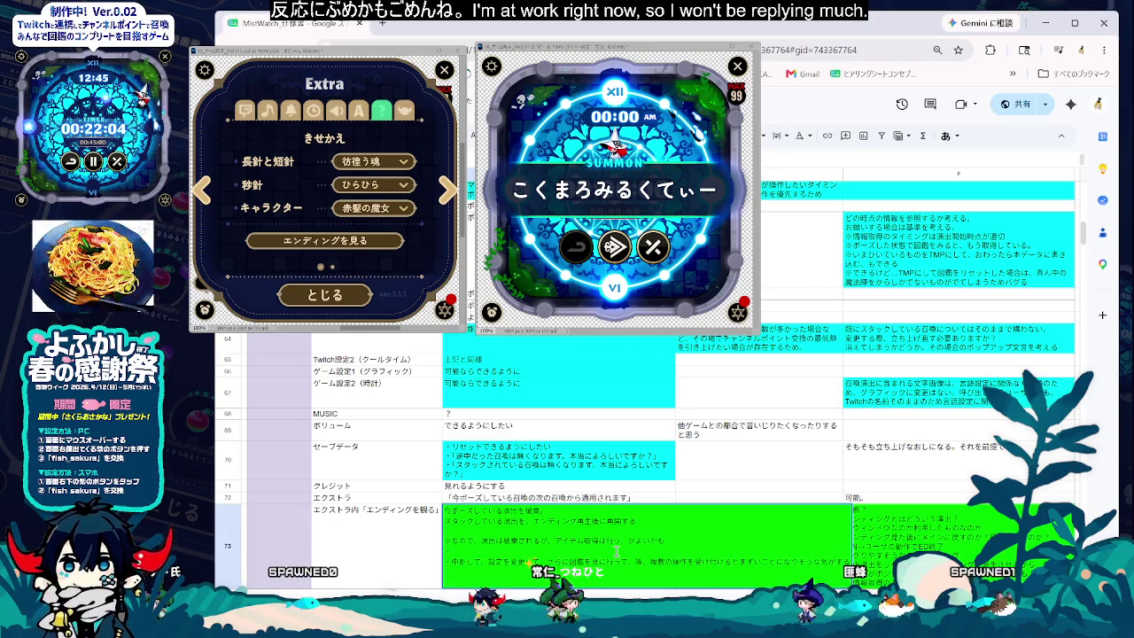
key("BackSpace")
key("BackSpace")
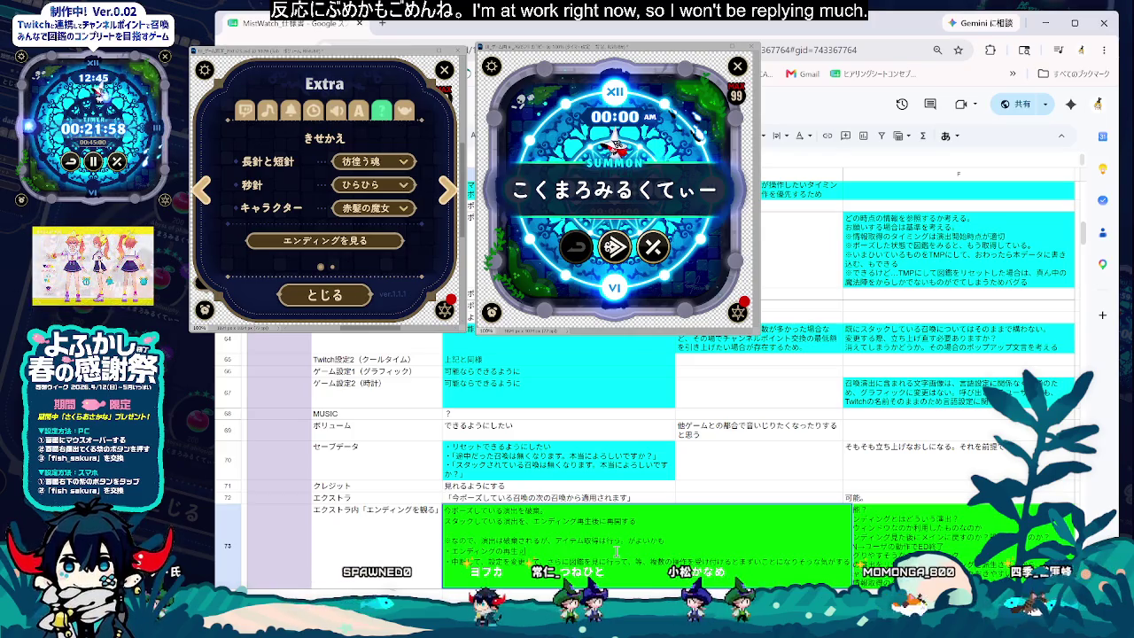
type("後は、")
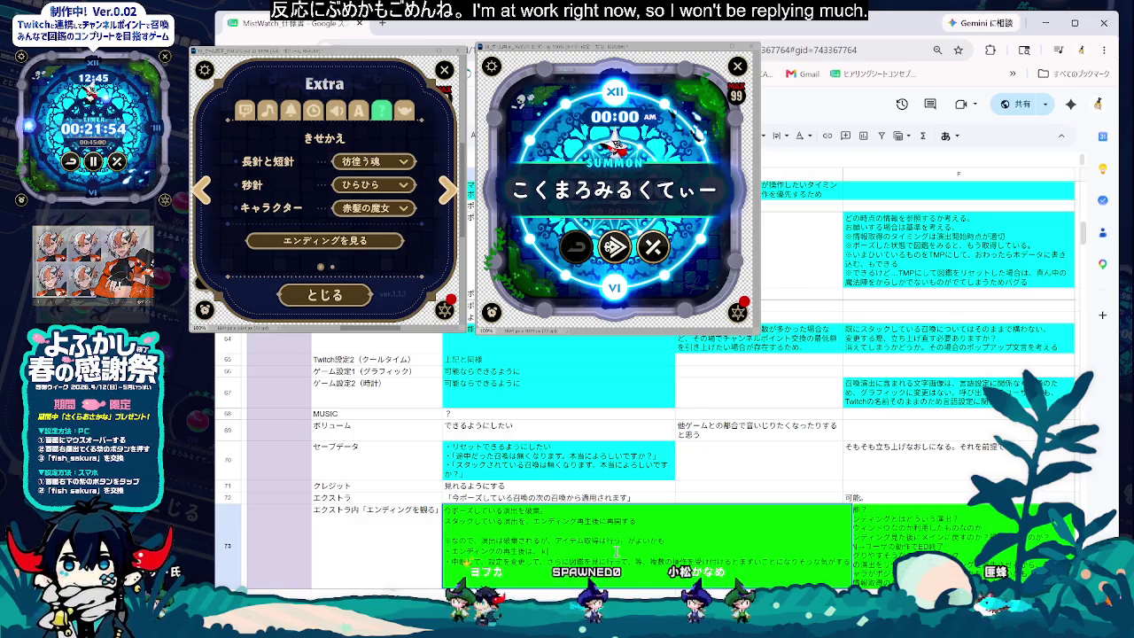
type("クリックする")
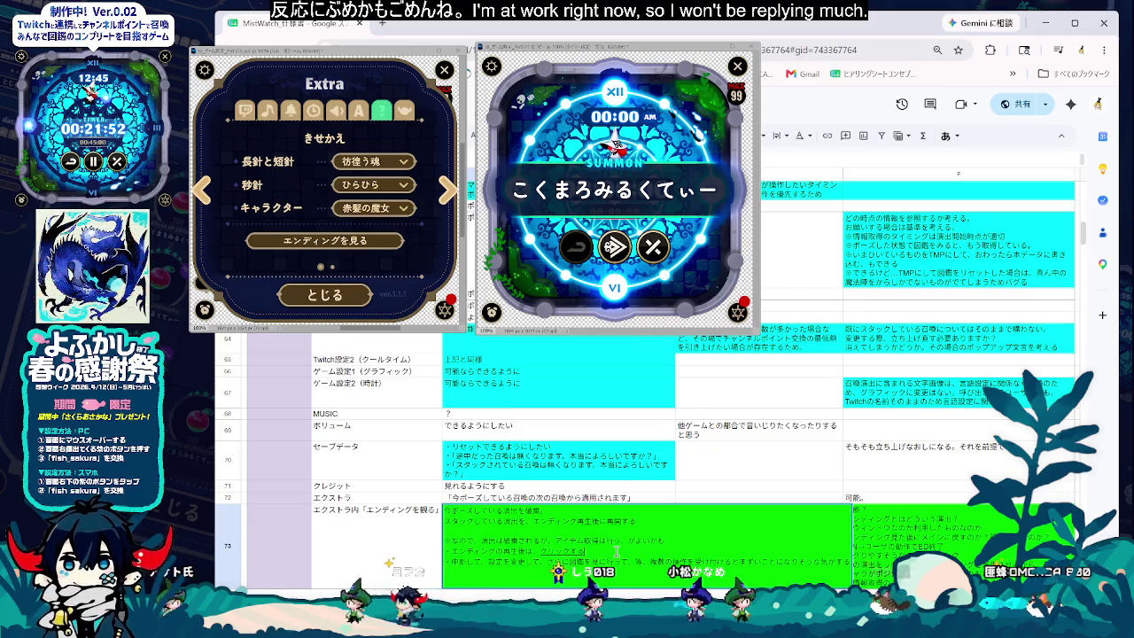
type("など")
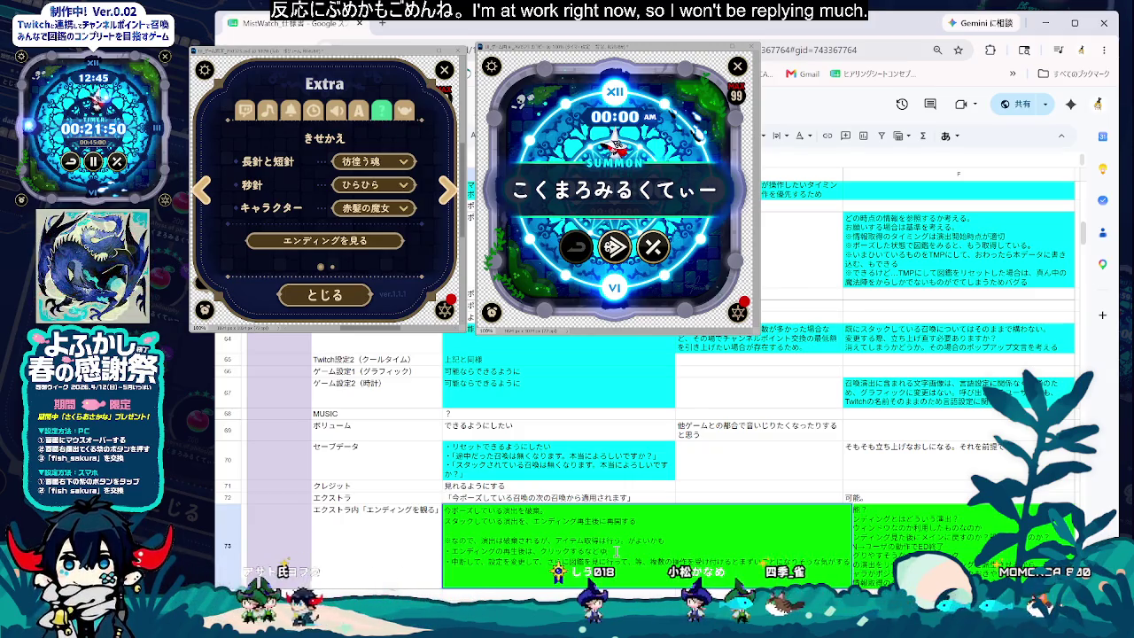
type("ユーザ操作に")
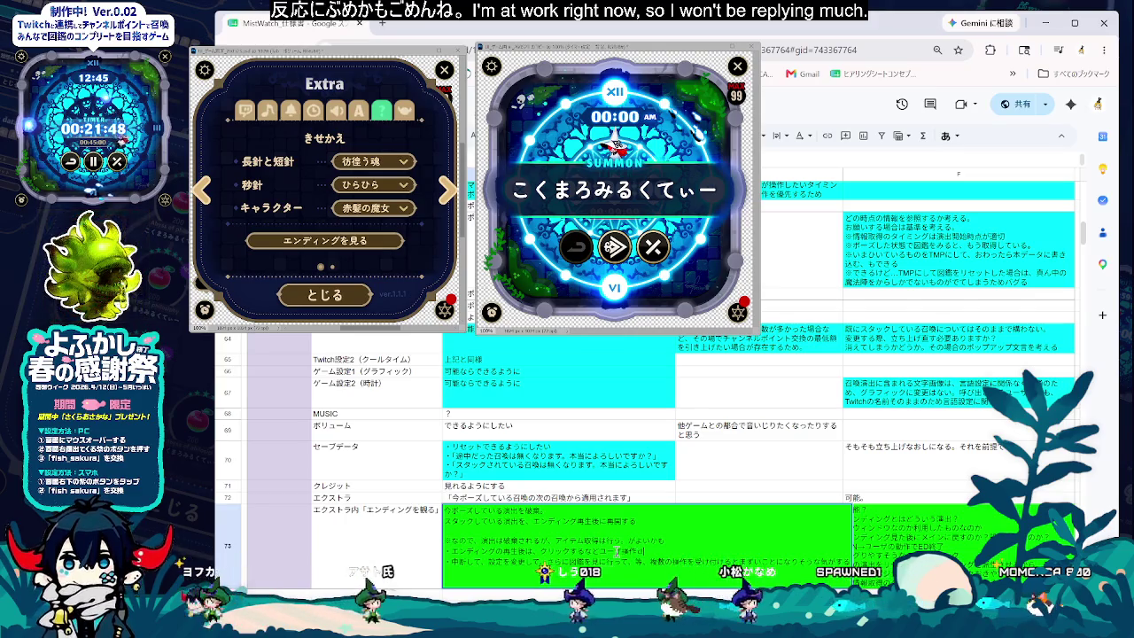
type("で復帰")
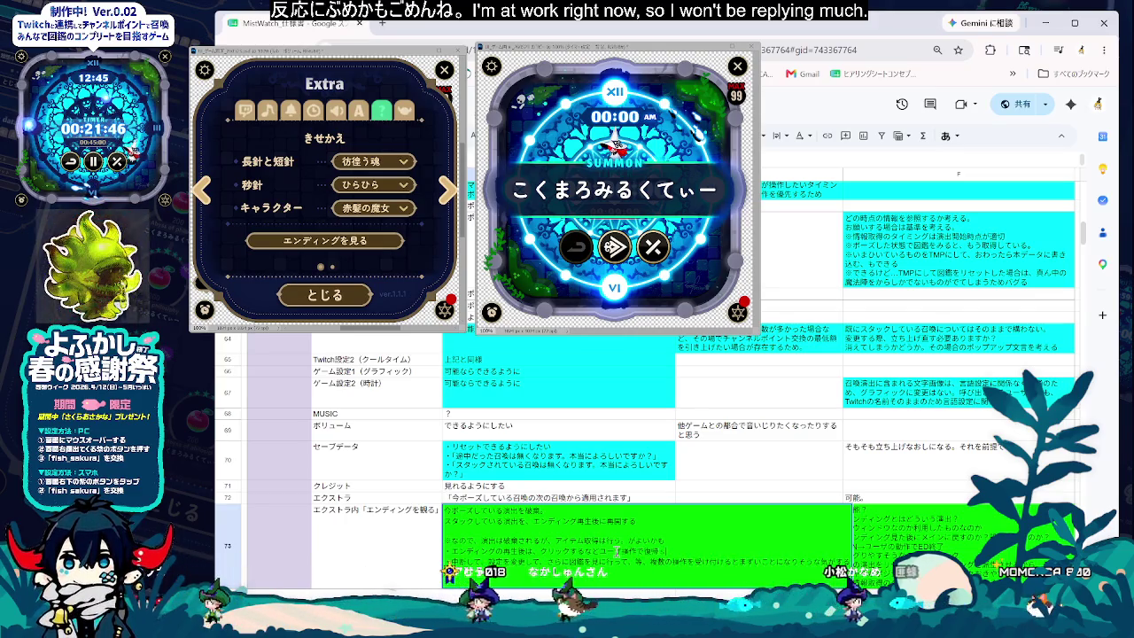
type("させるかな、自動で")
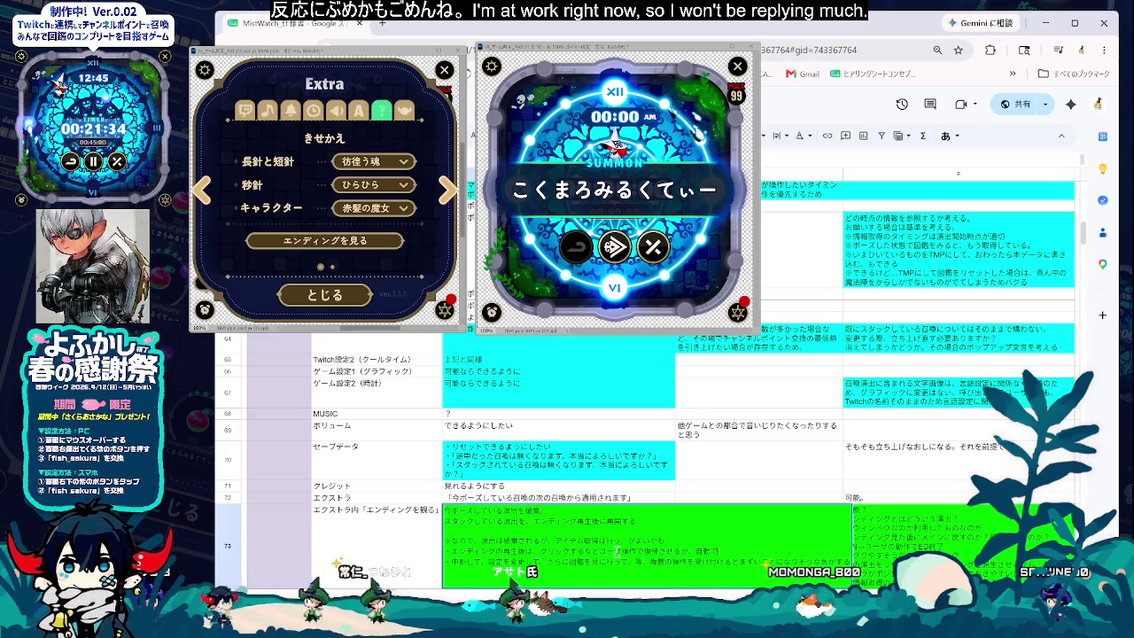
type("しょう")
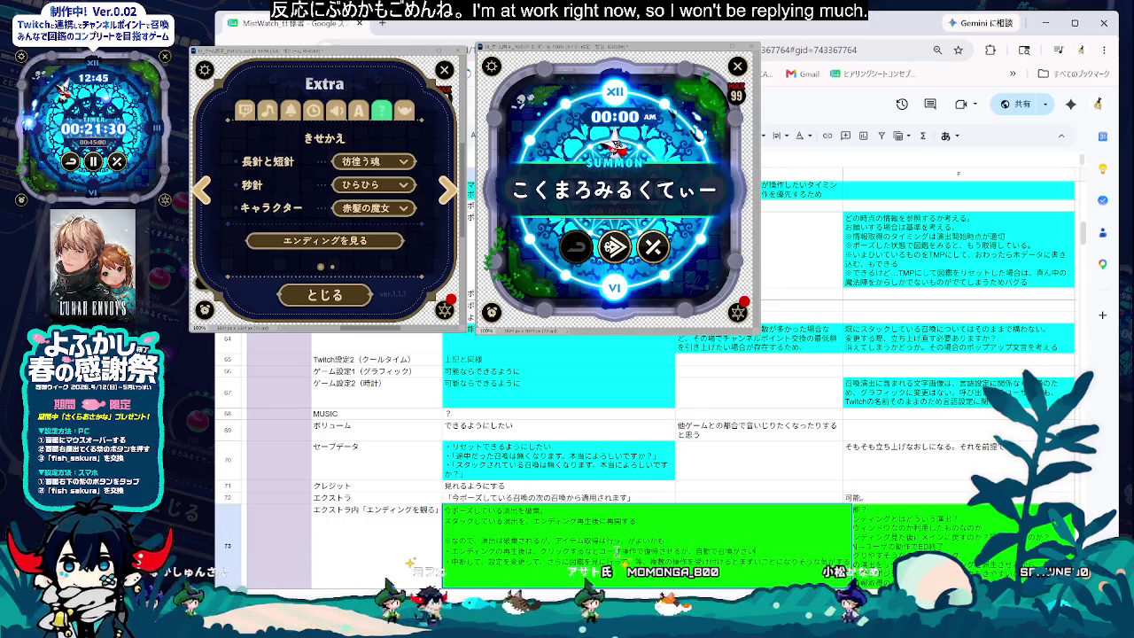
type("再開される")
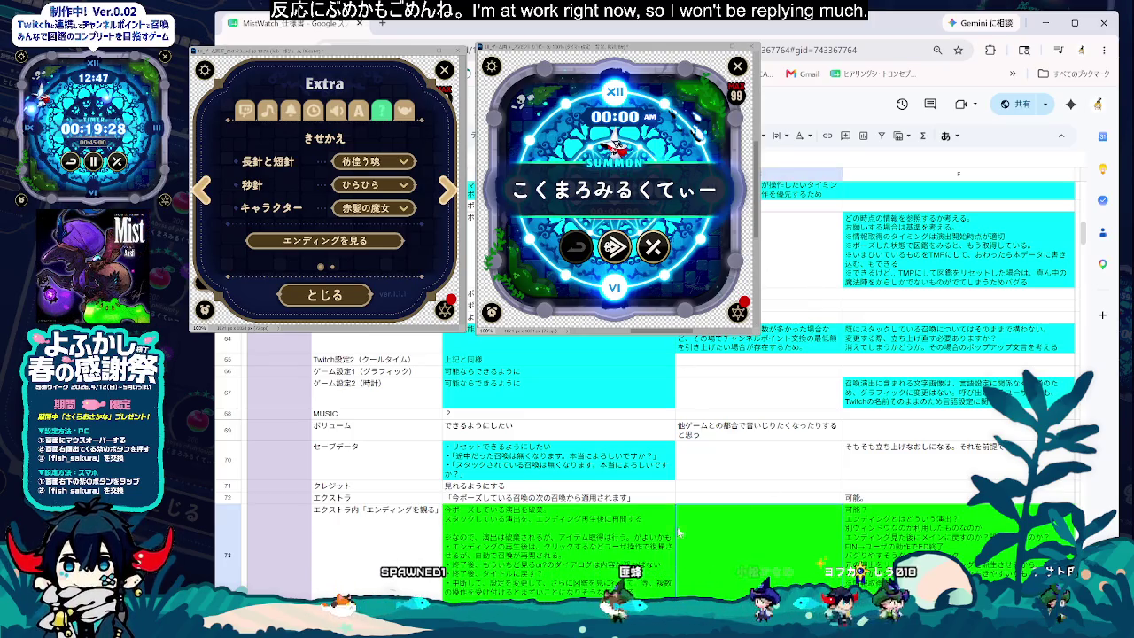
- Reopen cell C73 to continue adding post-ending bullets
double_click(550, 582)
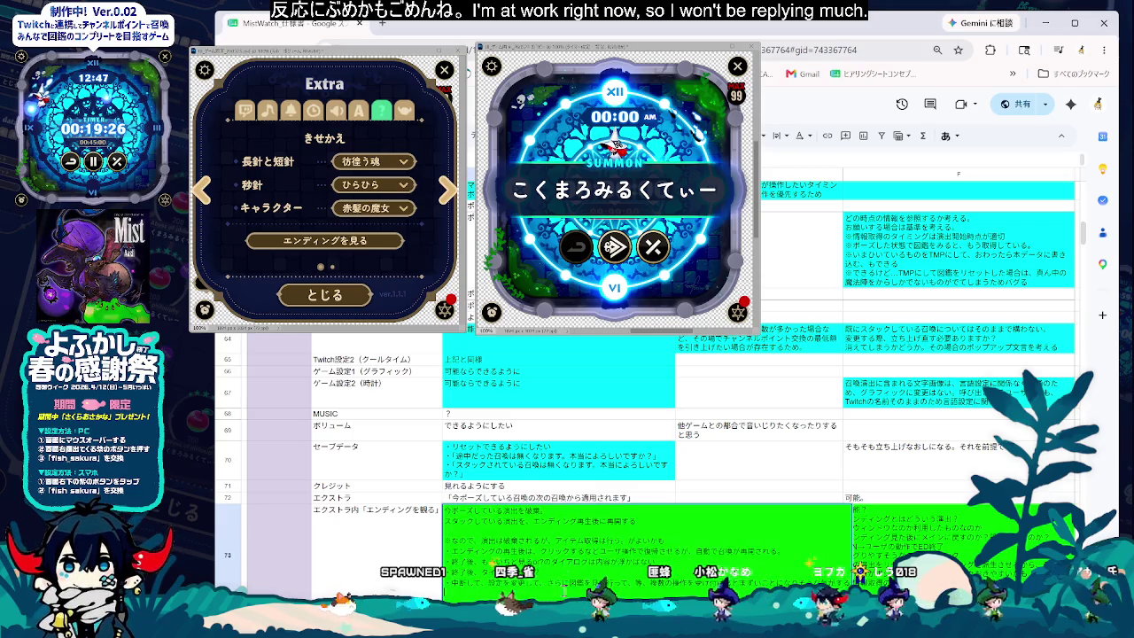
scroll(647, 443, "up", 5)
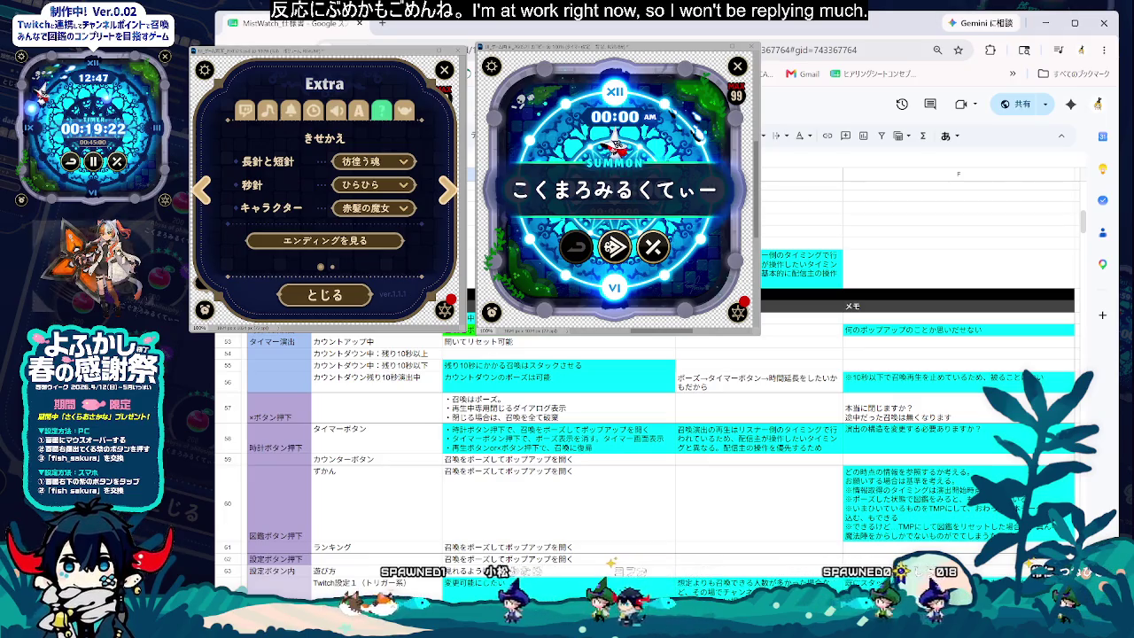
scroll(647, 443, "down", 2)
scroll(647, 443, "down", 3)
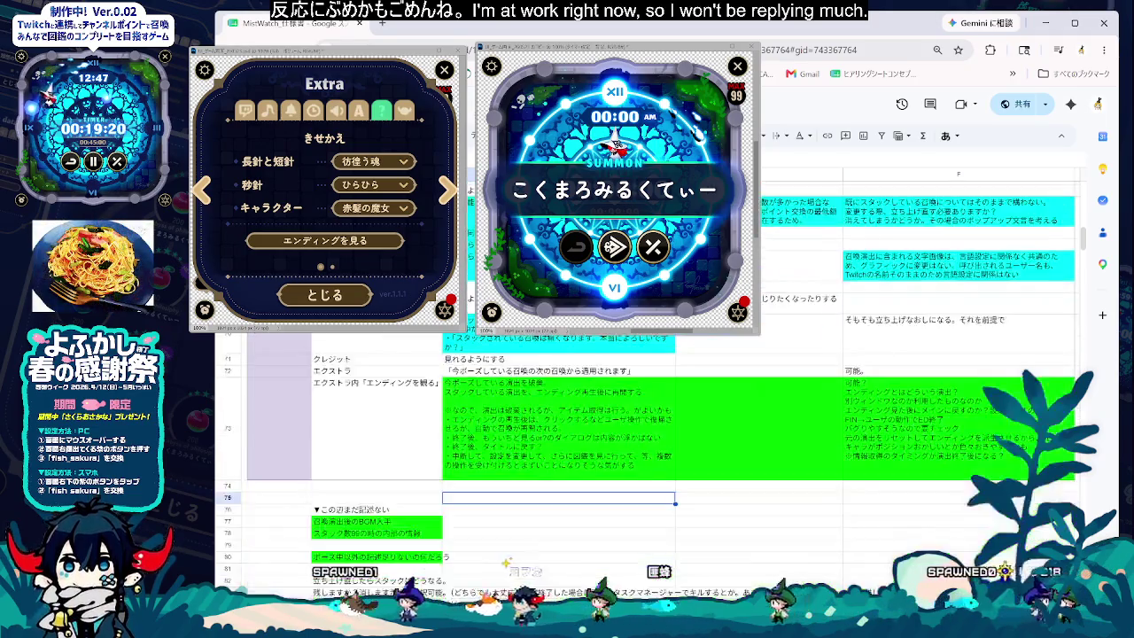
scroll(647, 443, "down", 2)
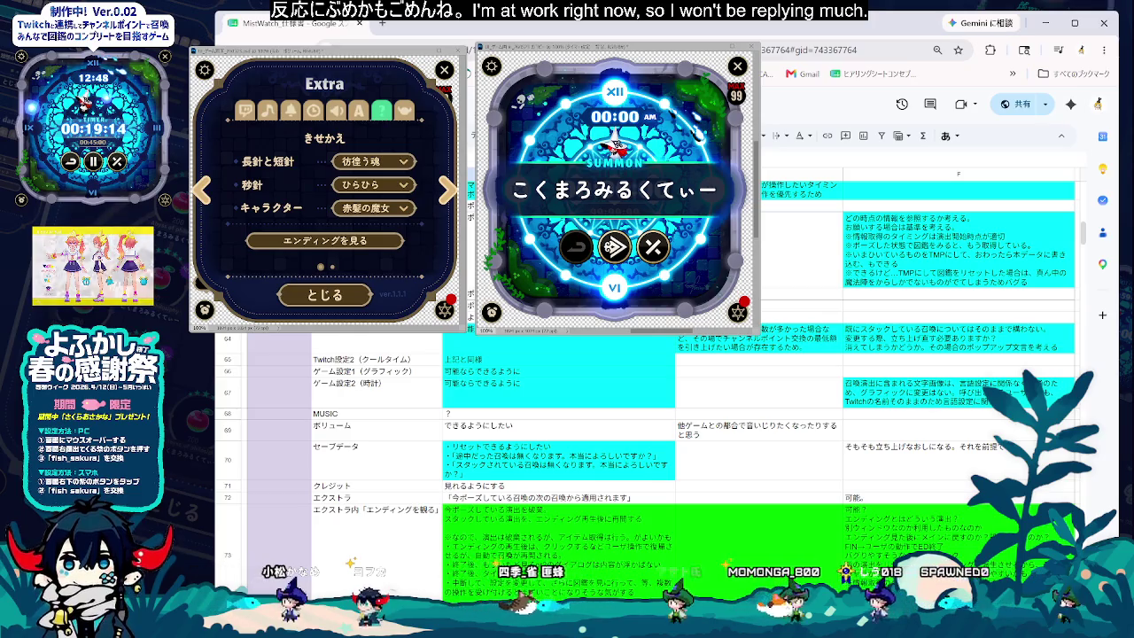
double_click(510, 529)
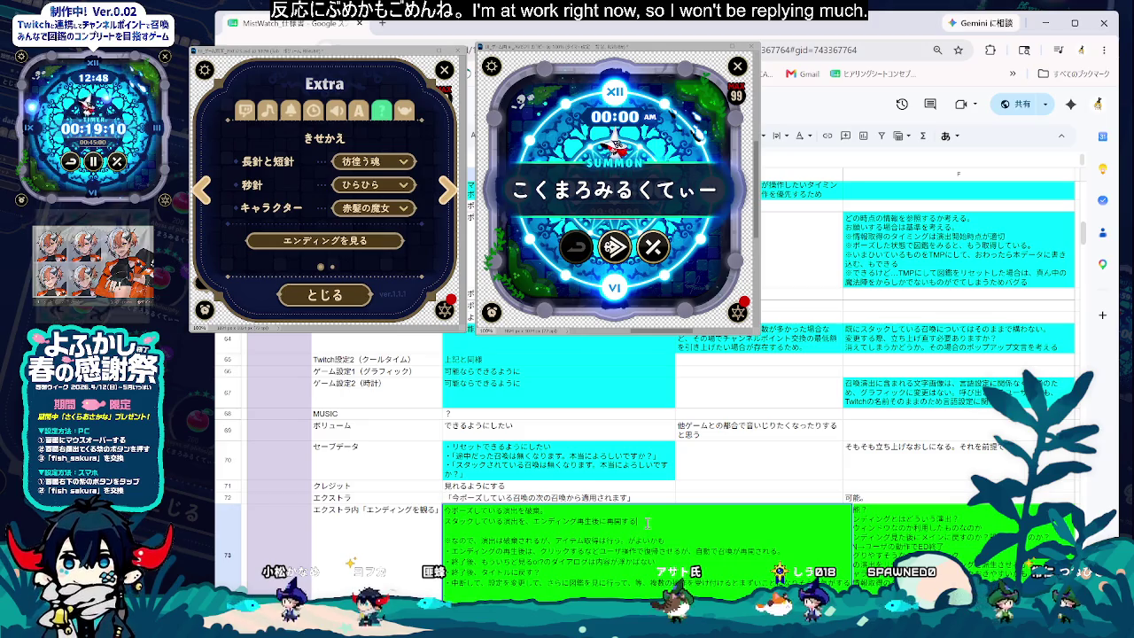